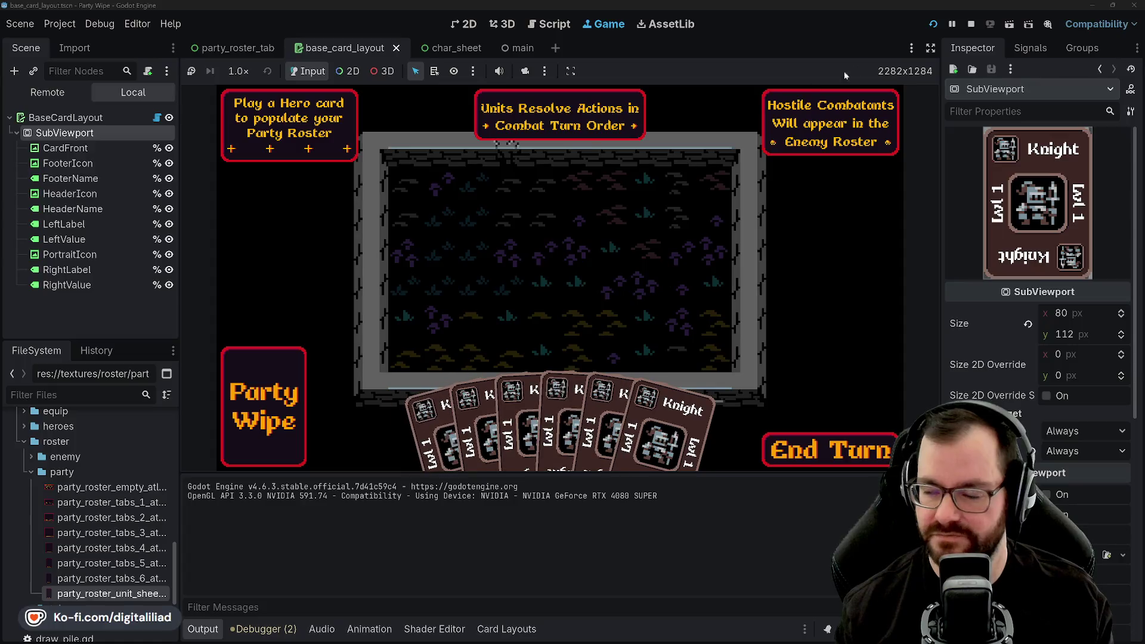
# - Stop the running game and place the cursor in char_sheet.gd's ring_icon declaration
pyautogui.click(971, 24)
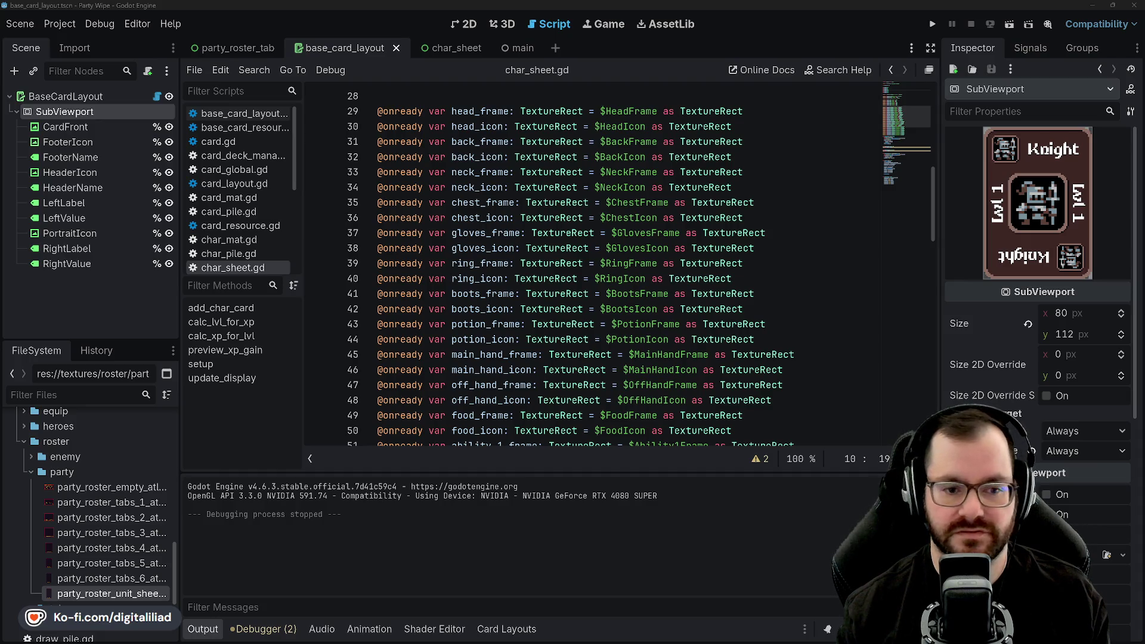
pyautogui.click(505, 279)
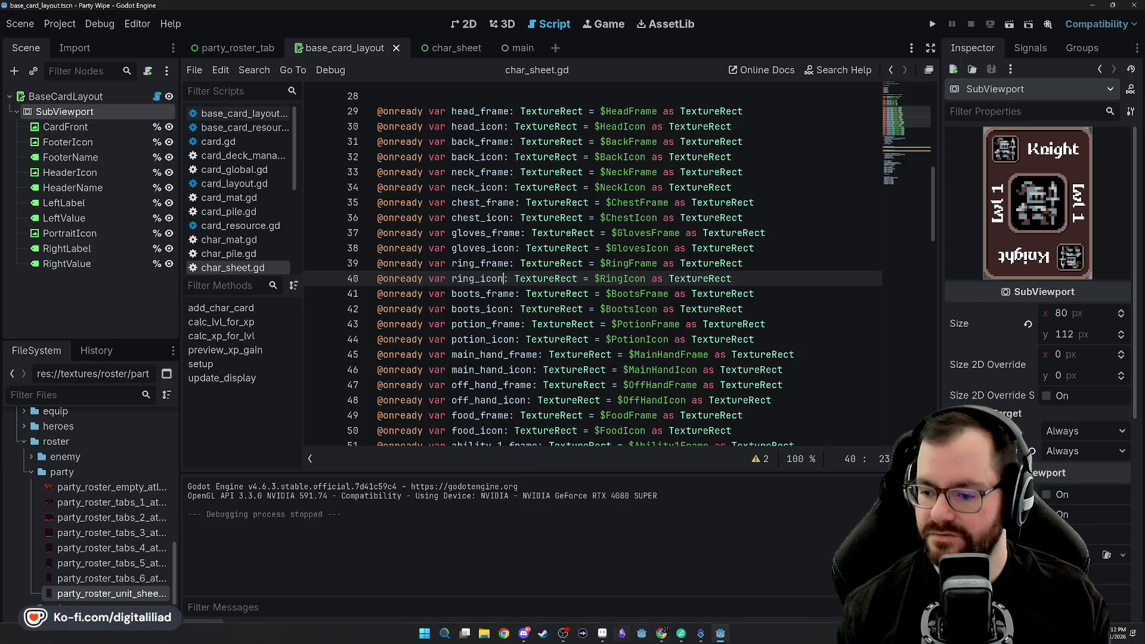
pyautogui.moveTo(602, 633)
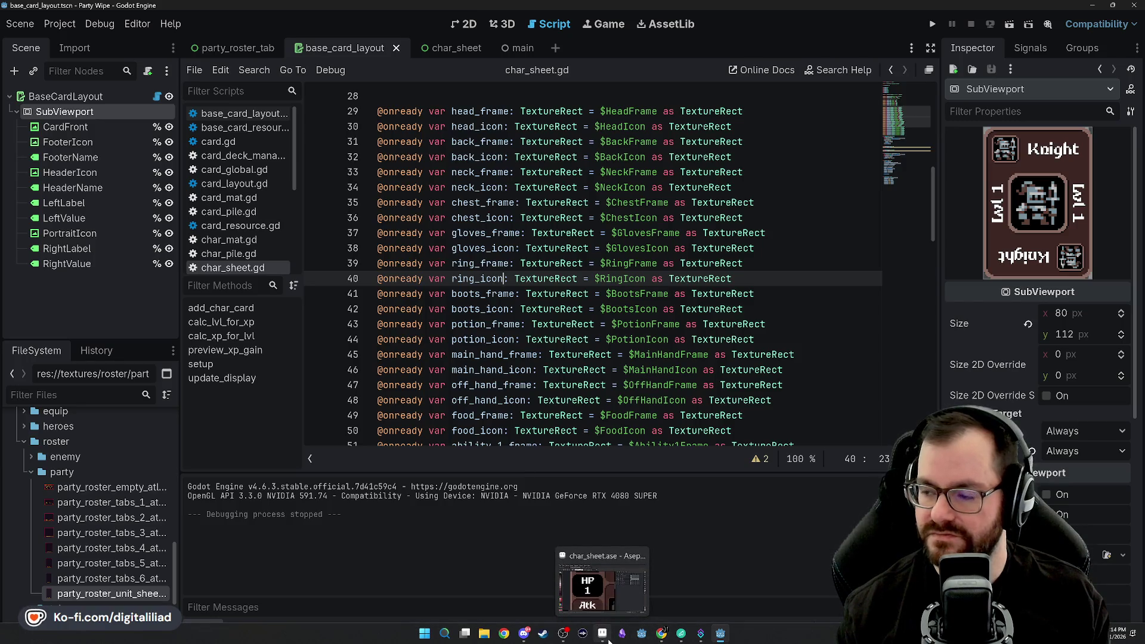
# - Switch to the character sheet in Aseprite and pan across its name, stat and equipment boxes
pyautogui.click(602, 634)
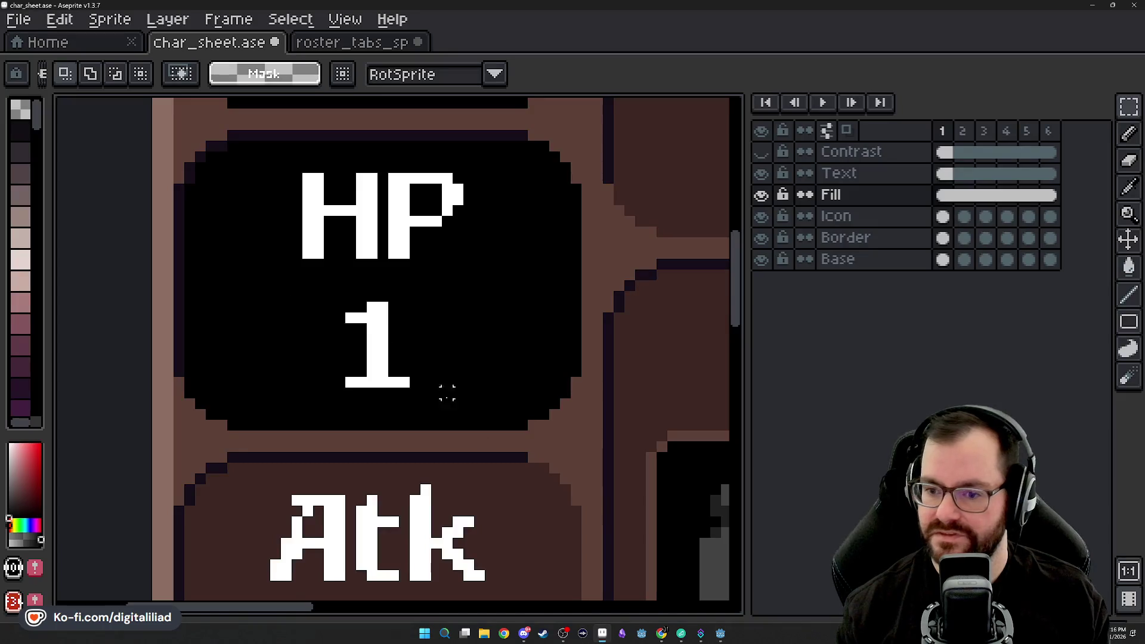
pyautogui.scroll(-3, 447, 392)
pyautogui.scroll(-3, 447, 392)
pyautogui.scroll(2, 412, 294)
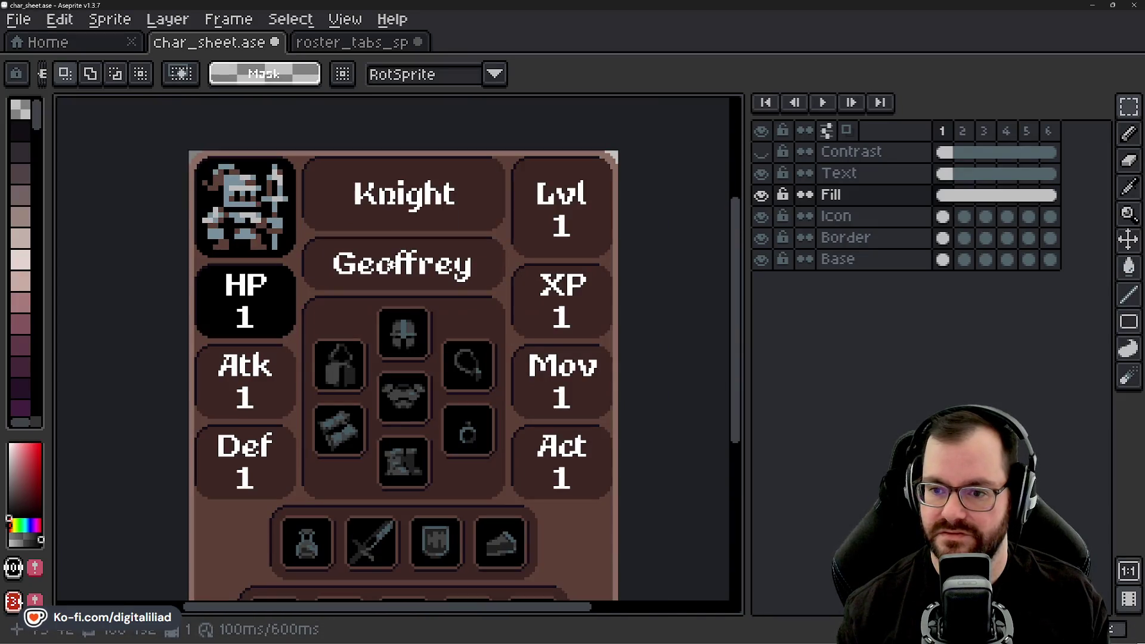
pyautogui.scroll(-5, 411, 293)
pyautogui.scroll(3, 412, 294)
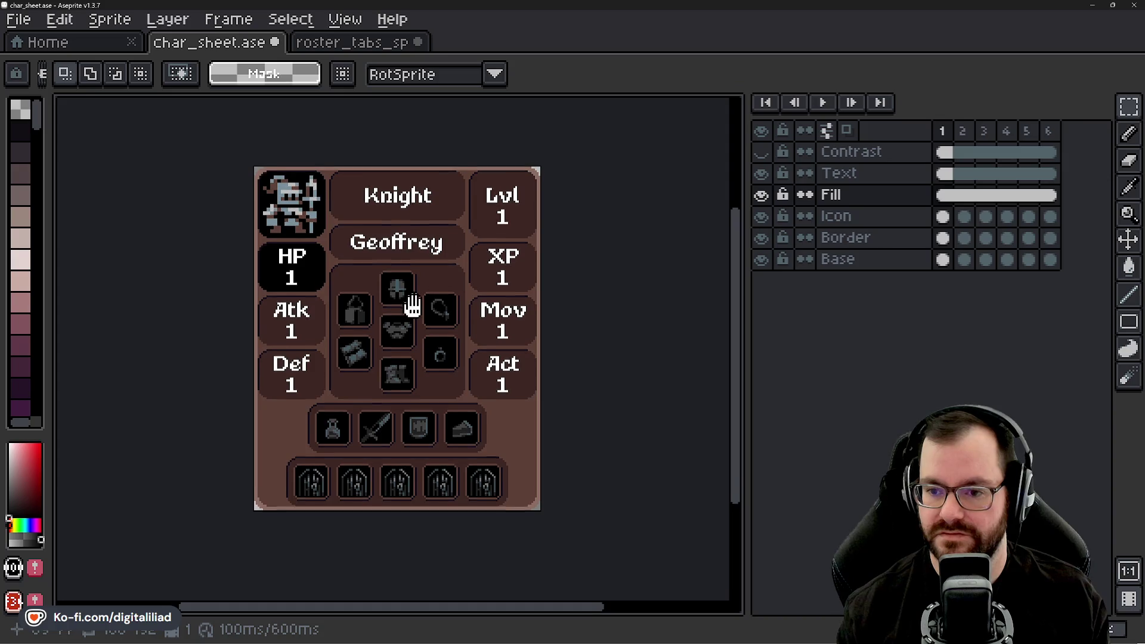
pyautogui.moveTo(409, 307); pyautogui.dragTo(406, 339)
pyautogui.scroll(-2, 369, 306)
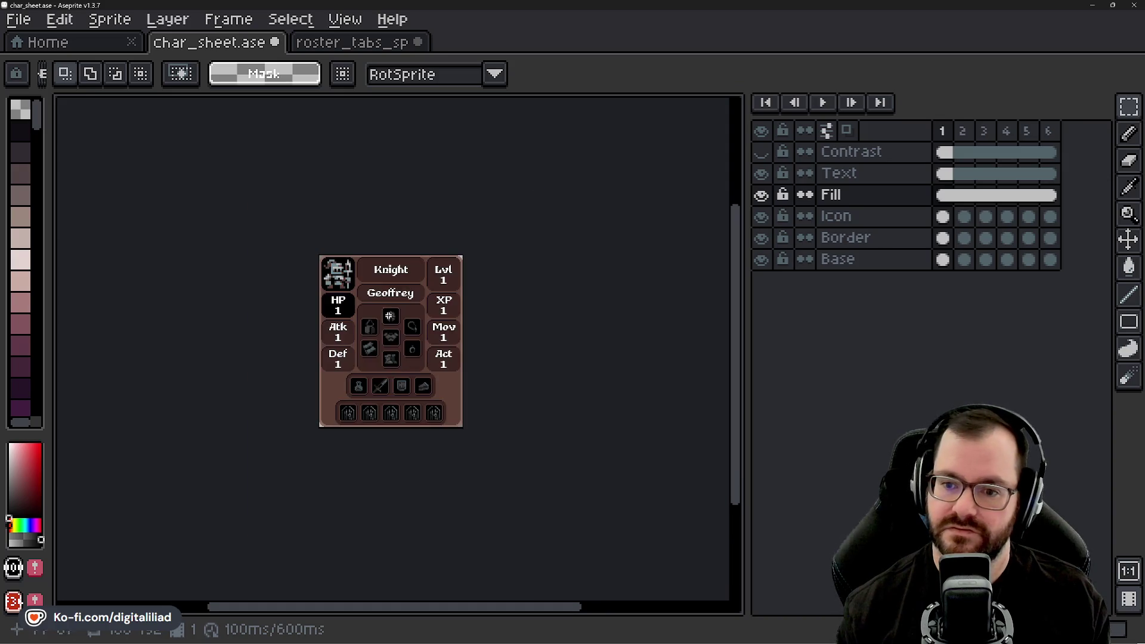
pyautogui.scroll(2, 336, 337)
pyautogui.scroll(1, 335, 338)
pyautogui.scroll(-1, 336, 338)
pyautogui.moveTo(448, 311); pyautogui.dragTo(370, 358)
pyautogui.scroll(1, 268, 295)
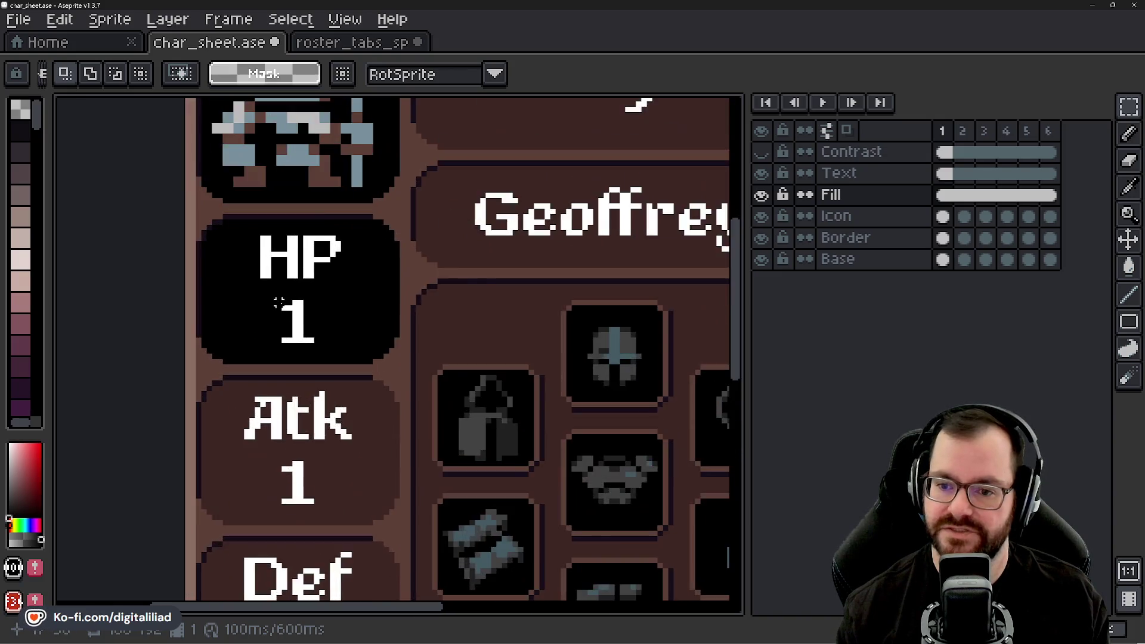
pyautogui.scroll(1, 265, 292)
pyautogui.scroll(-1, 331, 302)
pyautogui.moveTo(498, 307)
pyautogui.mouseDown()
pyautogui.moveTo(263, 332)
pyautogui.moveTo(274, 346)
pyautogui.mouseUp()
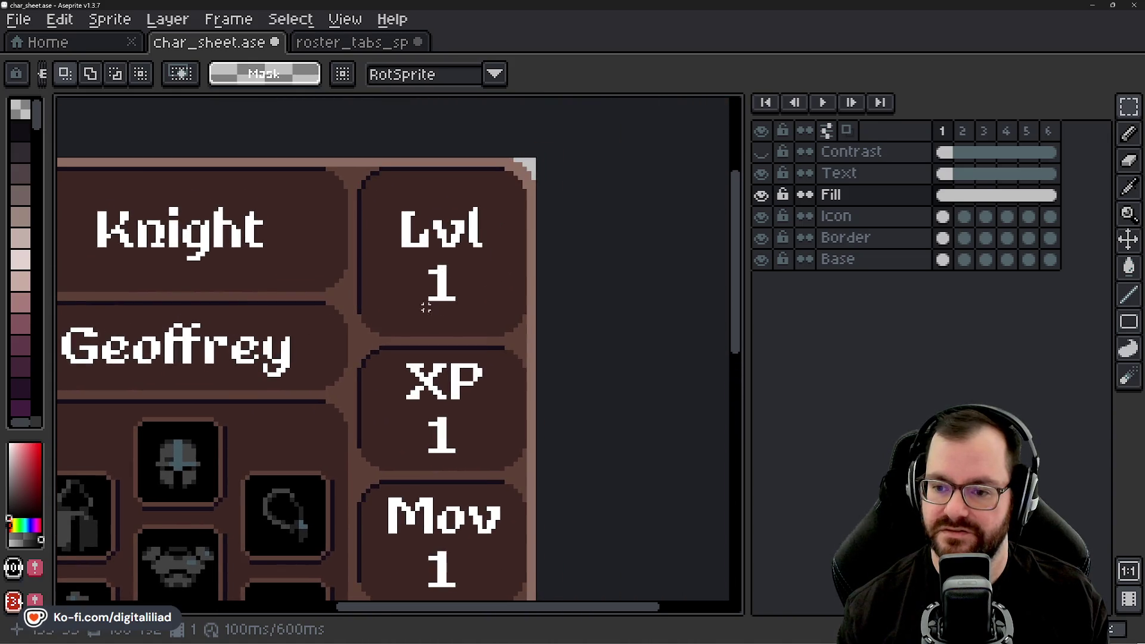
pyautogui.moveTo(426, 307); pyautogui.dragTo(442, 260)
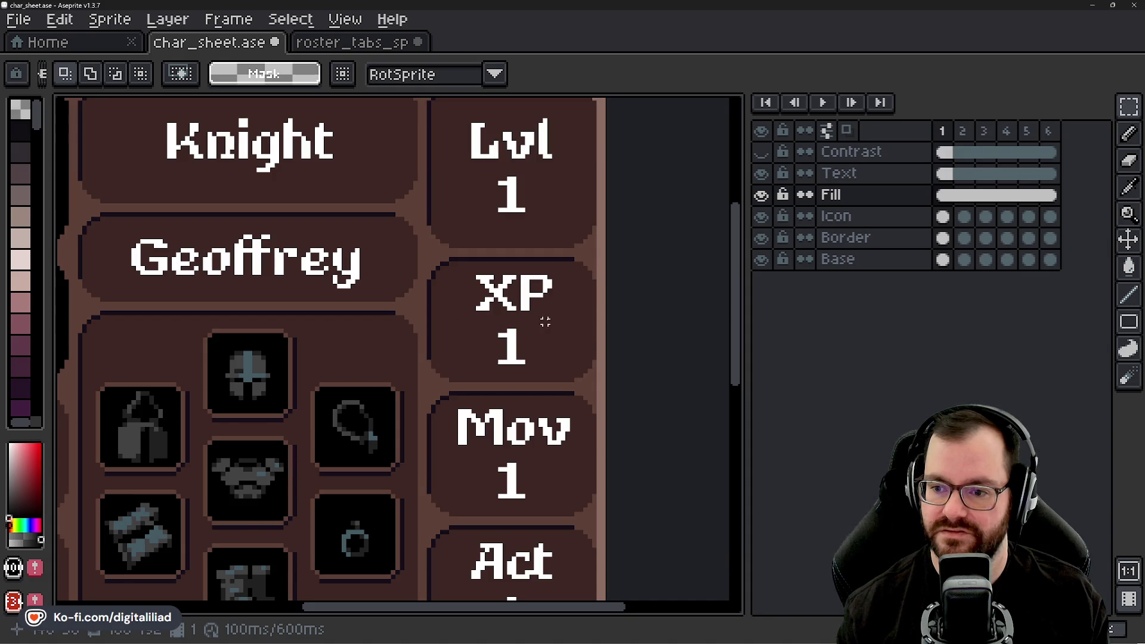
pyautogui.scroll(1, 544, 321)
pyautogui.scroll(-2, 481, 263)
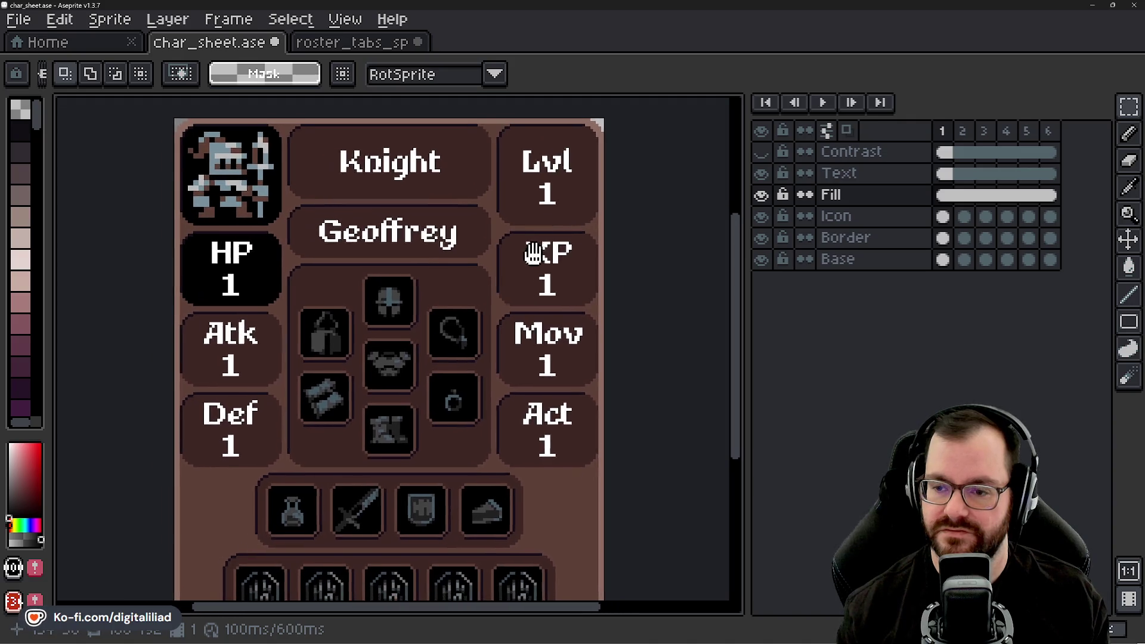
pyautogui.moveTo(481, 264); pyautogui.dragTo(540, 252)
pyautogui.scroll(3, 218, 288)
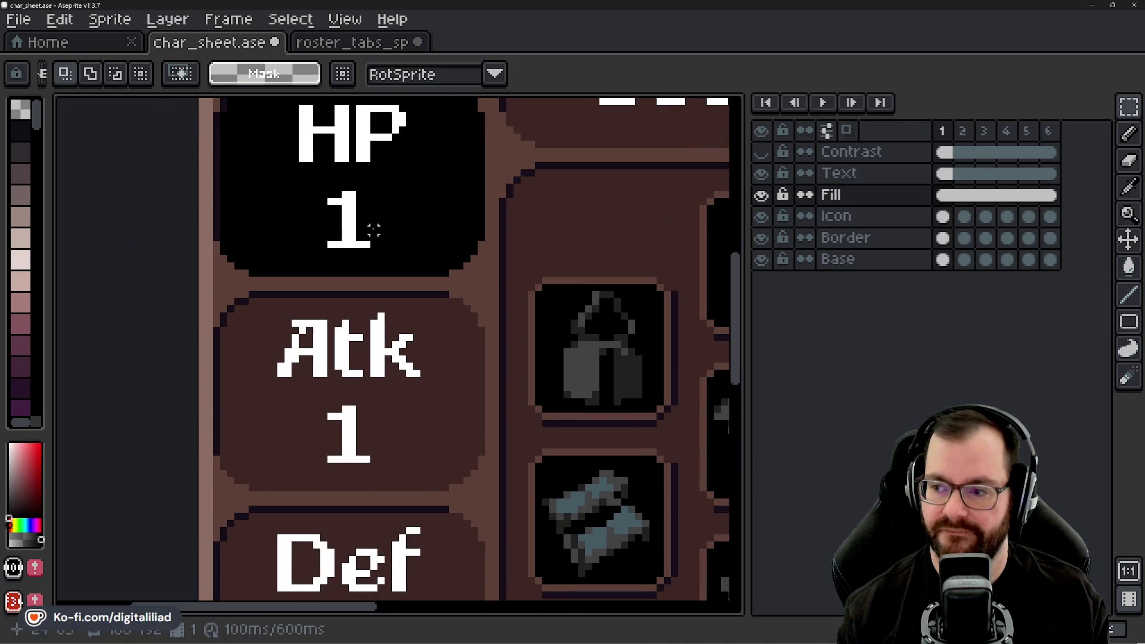
# - Select the rectangular area around the HP box
pyautogui.moveTo(242, 183); pyautogui.dragTo(505, 383)
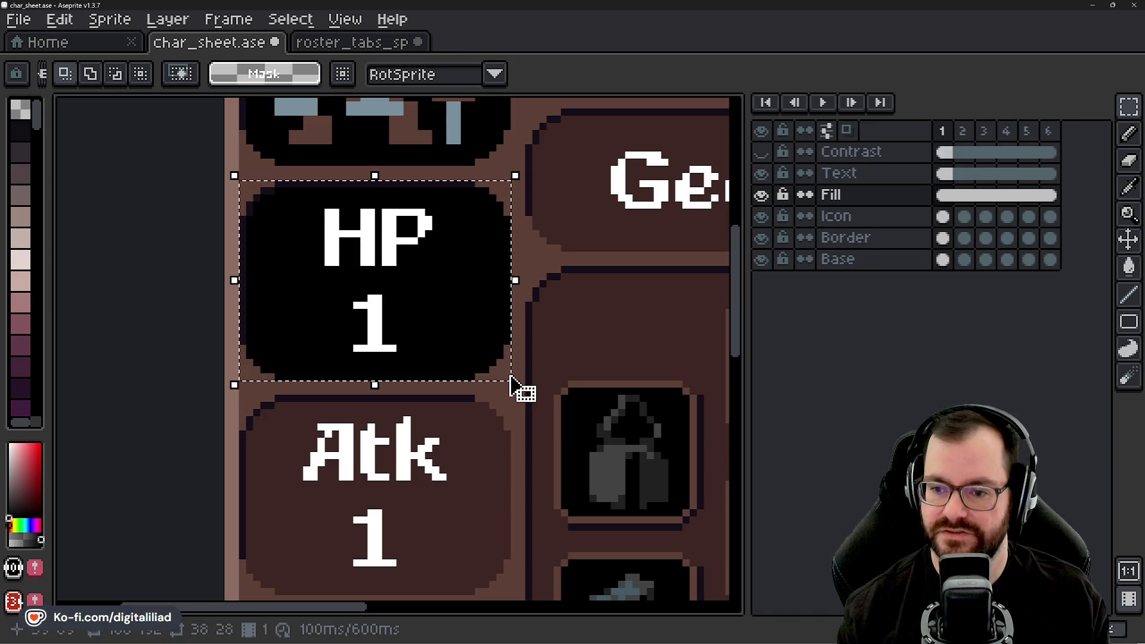
pyautogui.scroll(-3, 414, 346)
# - Copy the HP box's black fill onto the Atk box and refill HP with dark purple
pyautogui.moveTo(438, 212); pyautogui.dragTo(441, 414)
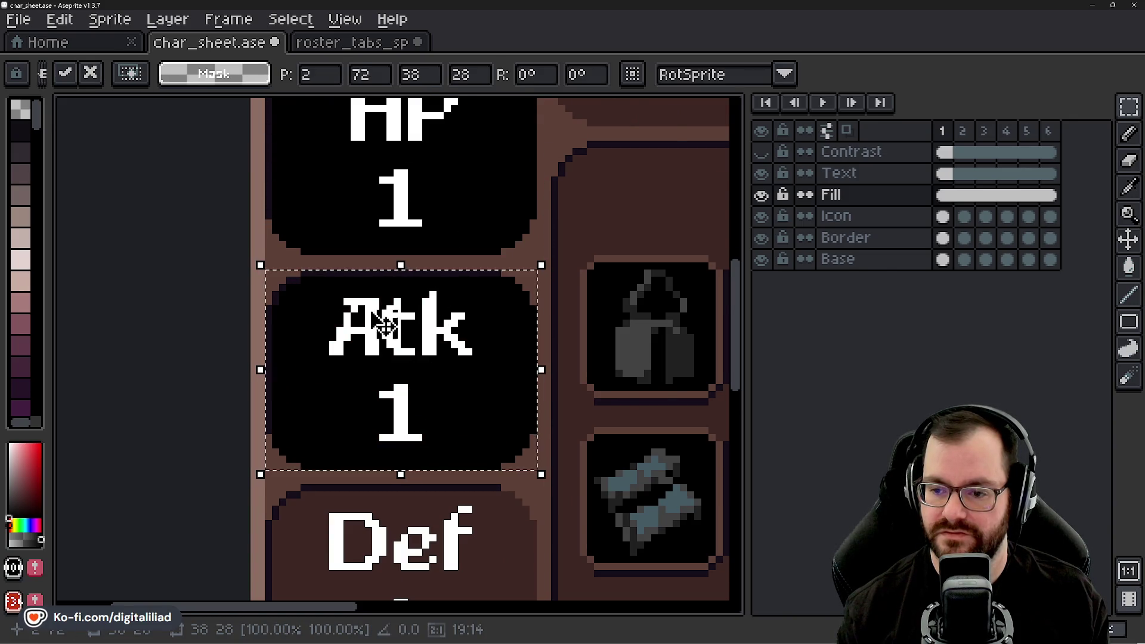
pyautogui.scroll(-1, 378, 332)
pyautogui.scroll(2, 358, 217)
pyautogui.press('i')
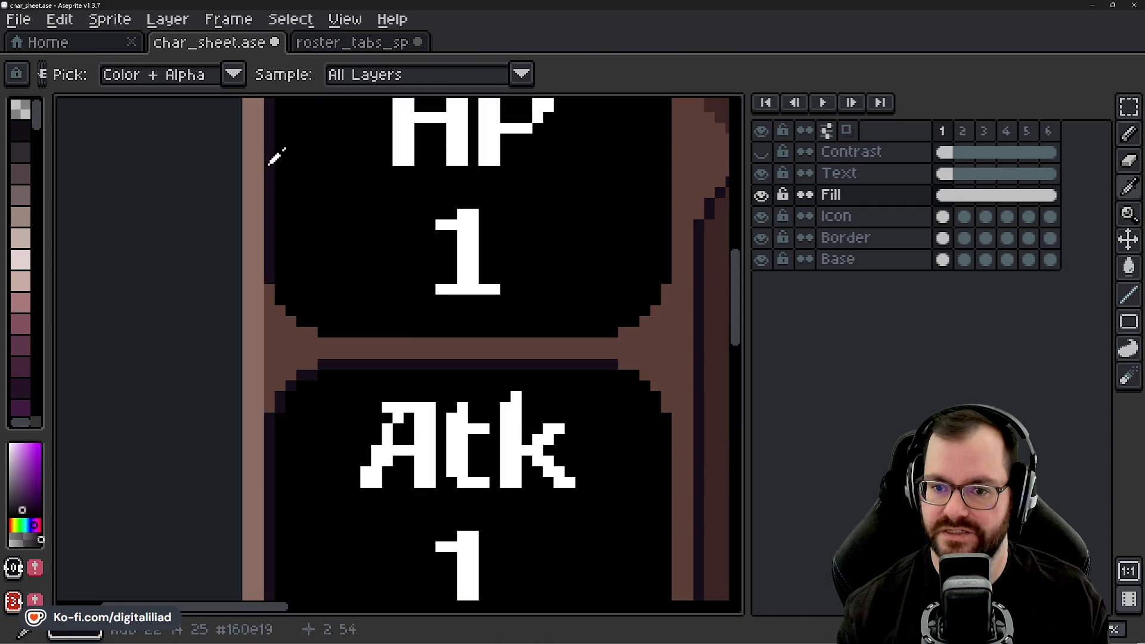
pyautogui.press('g')
pyautogui.click(368, 217)
pyautogui.scroll(-2, 353, 235)
pyautogui.scroll(-2, 353, 235)
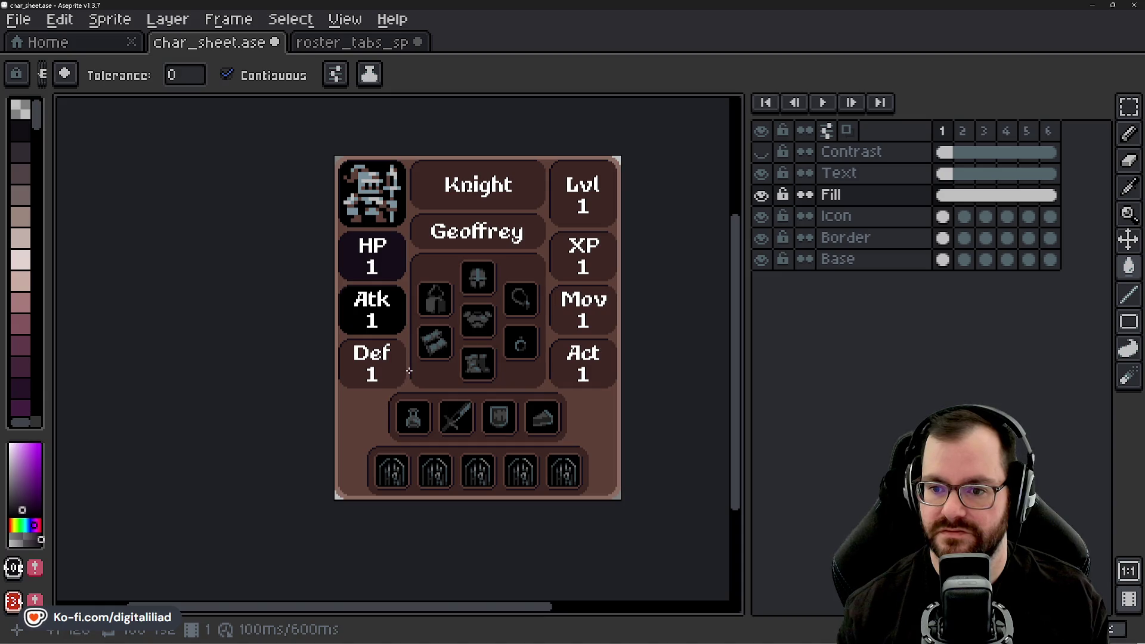
pyautogui.scroll(2, 409, 371)
pyautogui.scroll(1, 378, 258)
pyautogui.scroll(-1, 284, 264)
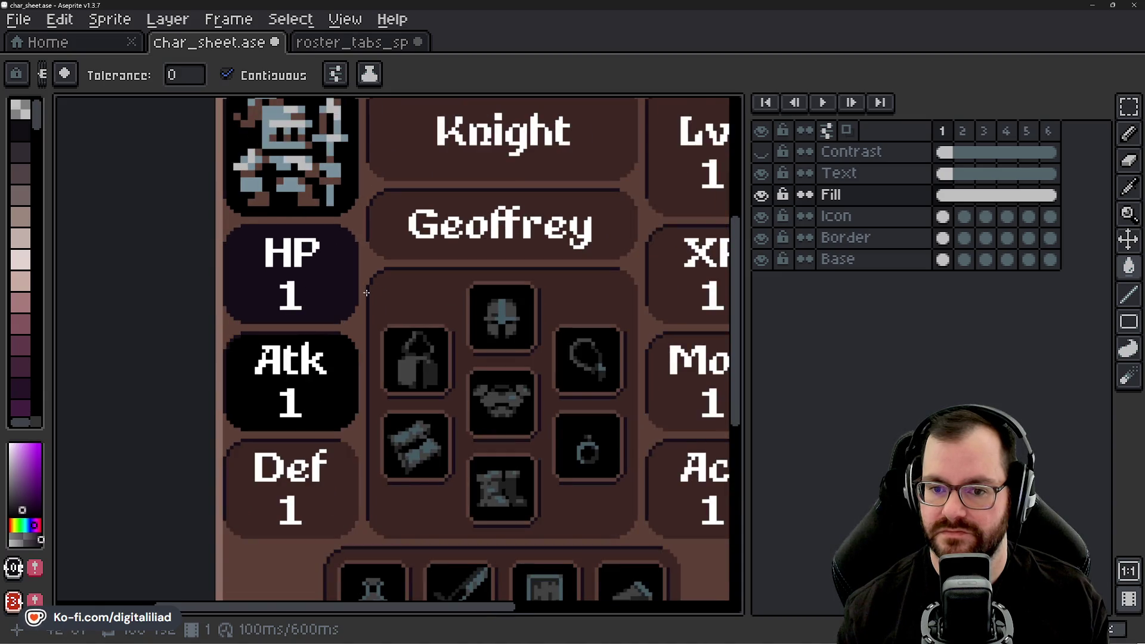
pyautogui.hotkey('ctrl', 'z')
pyautogui.click(256, 267)
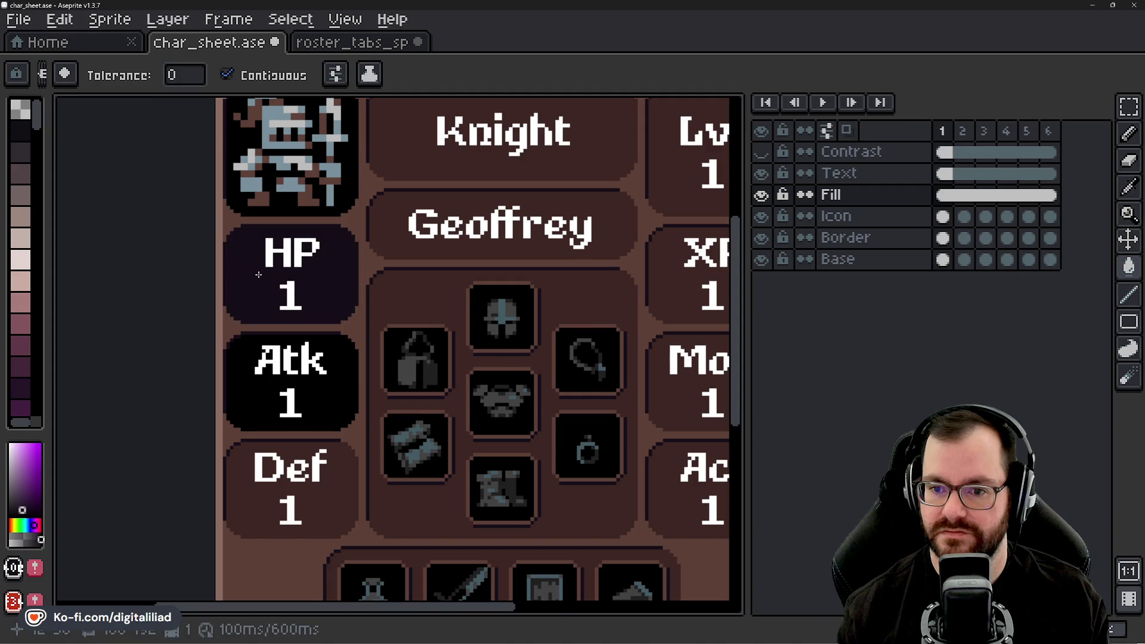
pyautogui.scroll(-1, 411, 321)
pyautogui.scroll(-1, 425, 323)
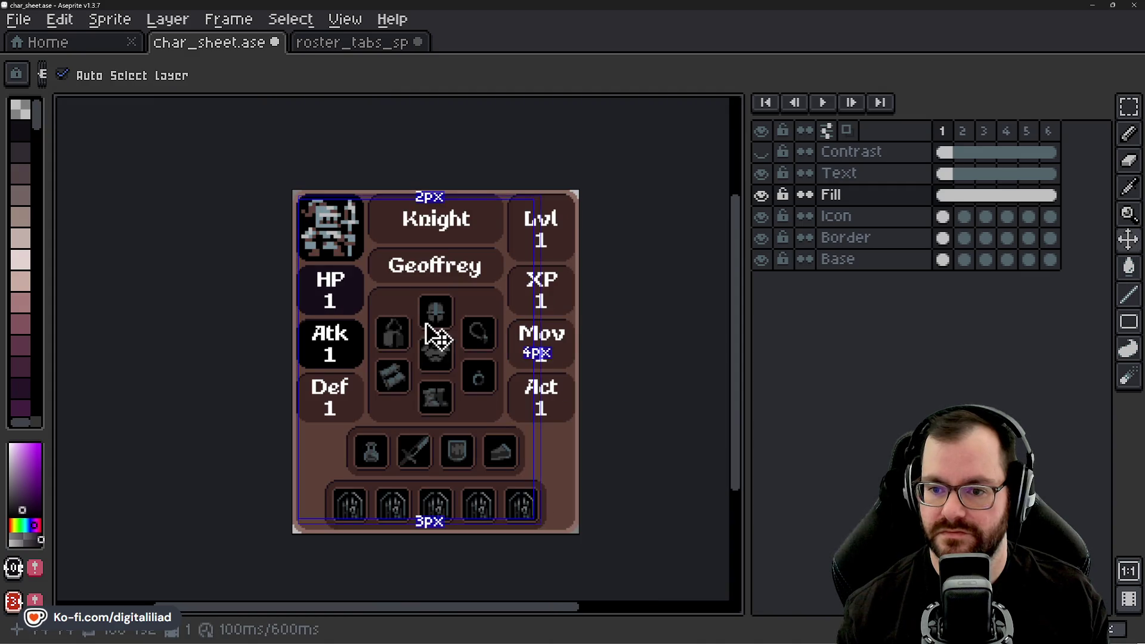
pyautogui.scroll(1, 435, 332)
pyautogui.scroll(2, 376, 322)
# - Copy the Atk box's black fill onto the Def box and drop it in place
pyautogui.click(1130, 108)
pyautogui.scroll(-1, 549, 294)
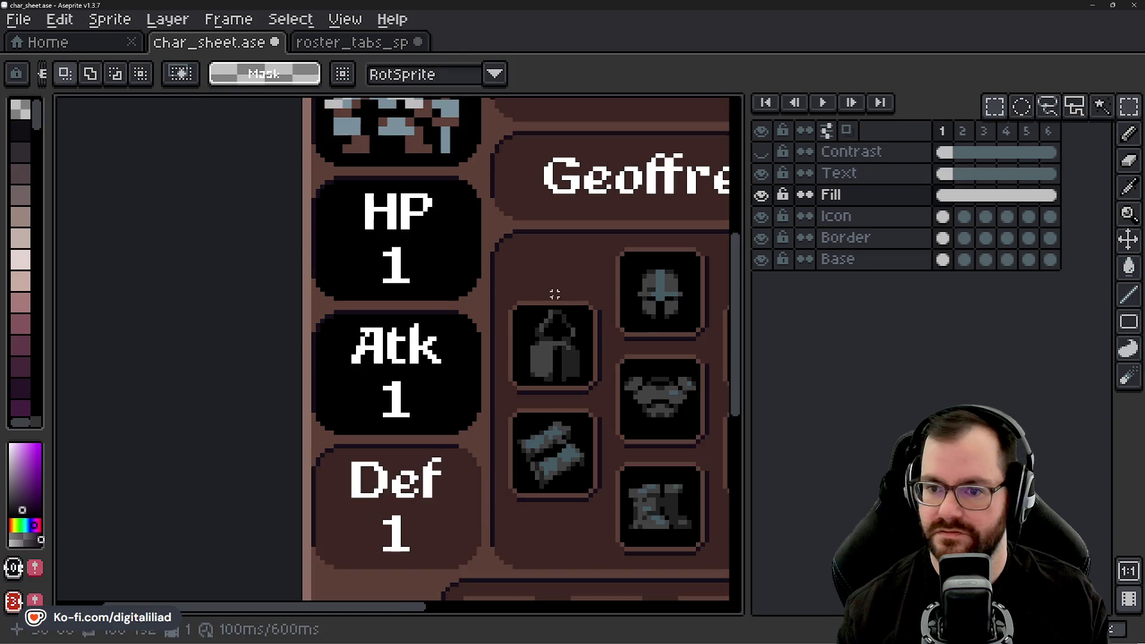
pyautogui.scroll(1, 519, 302)
pyautogui.scroll(1, 312, 301)
pyautogui.scroll(1, 305, 258)
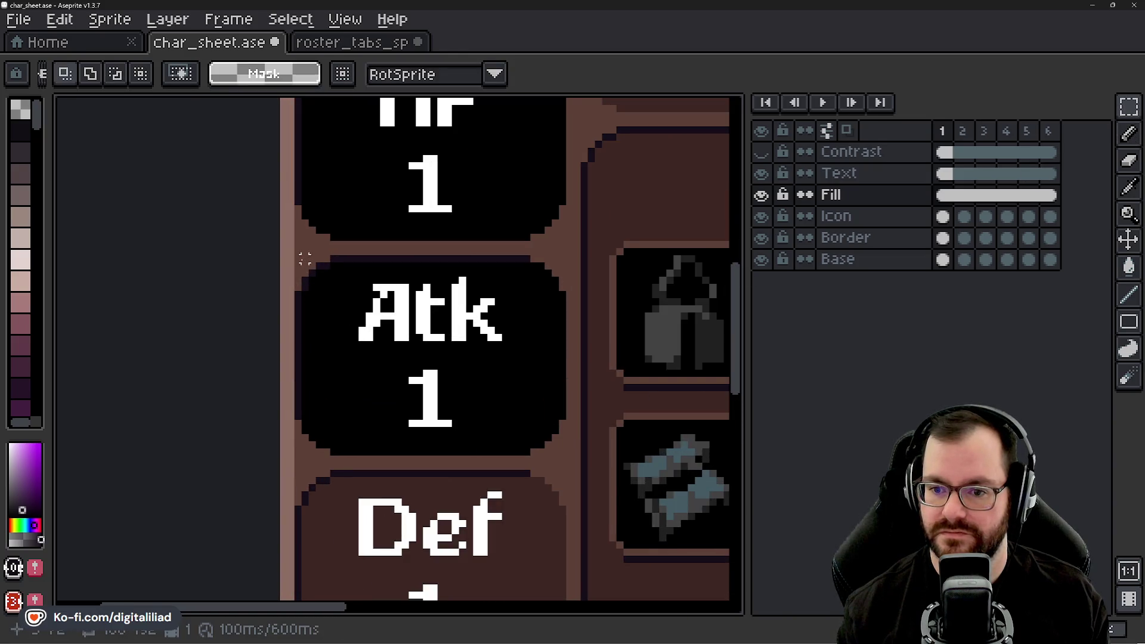
pyautogui.moveTo(304, 259); pyautogui.dragTo(566, 458)
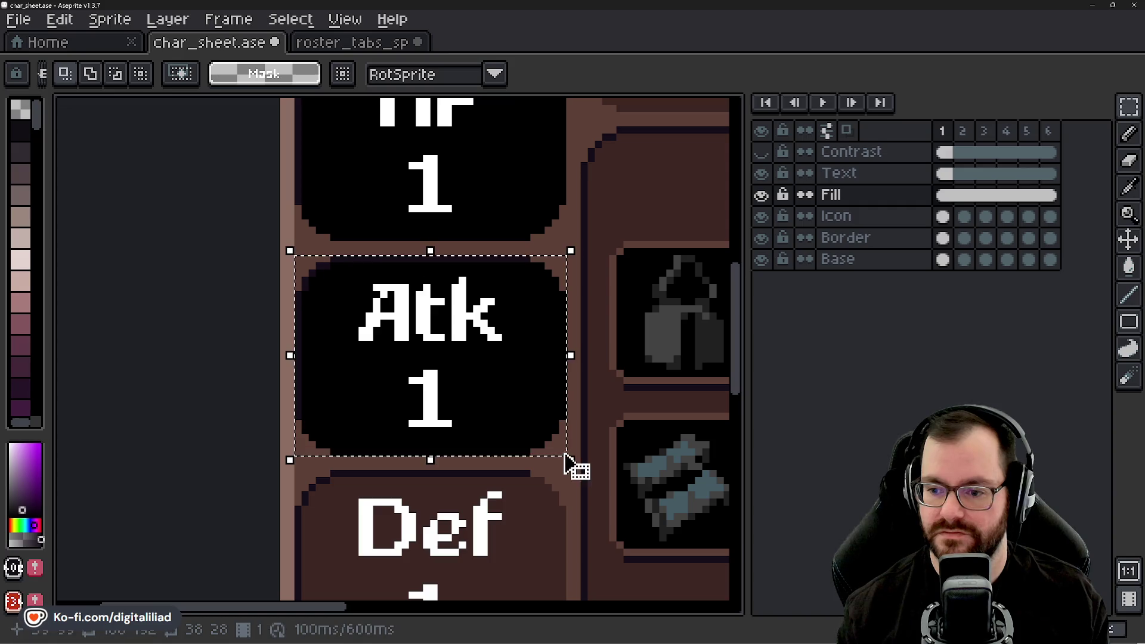
pyautogui.moveTo(448, 455)
pyautogui.mouseDown()
pyautogui.moveTo(442, 205)
pyautogui.moveTo(454, 424)
pyautogui.mouseUp()
pyautogui.scroll(-3, 453, 424)
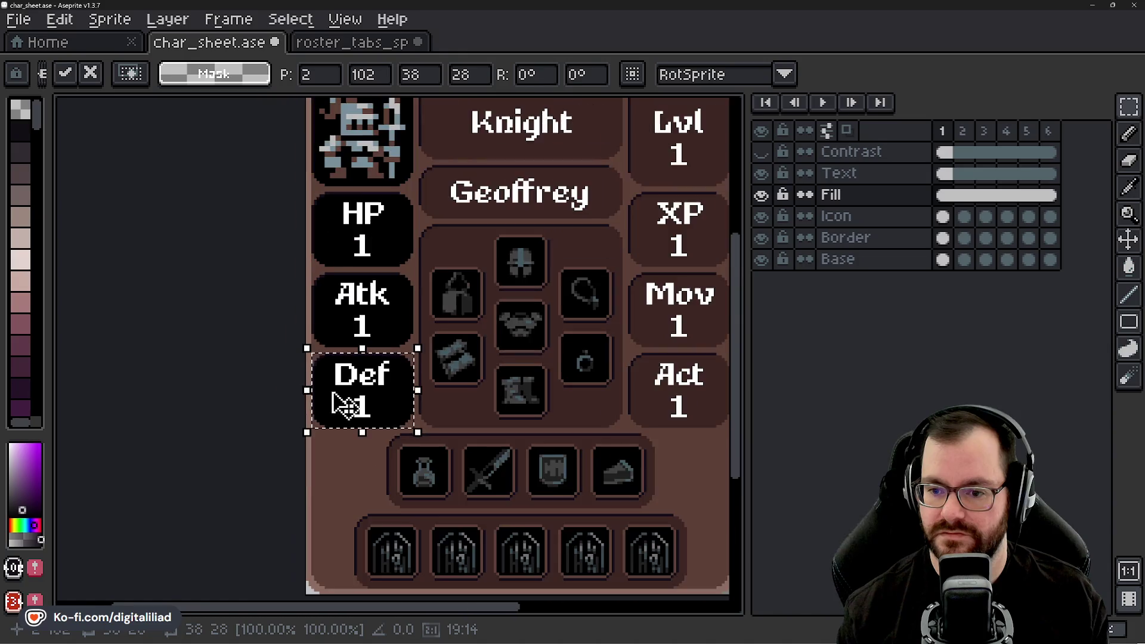
pyautogui.hotkey('ctrl', 'd')
pyautogui.scroll(-1, 449, 374)
pyautogui.scroll(-1, 449, 374)
pyautogui.scroll(1, 448, 374)
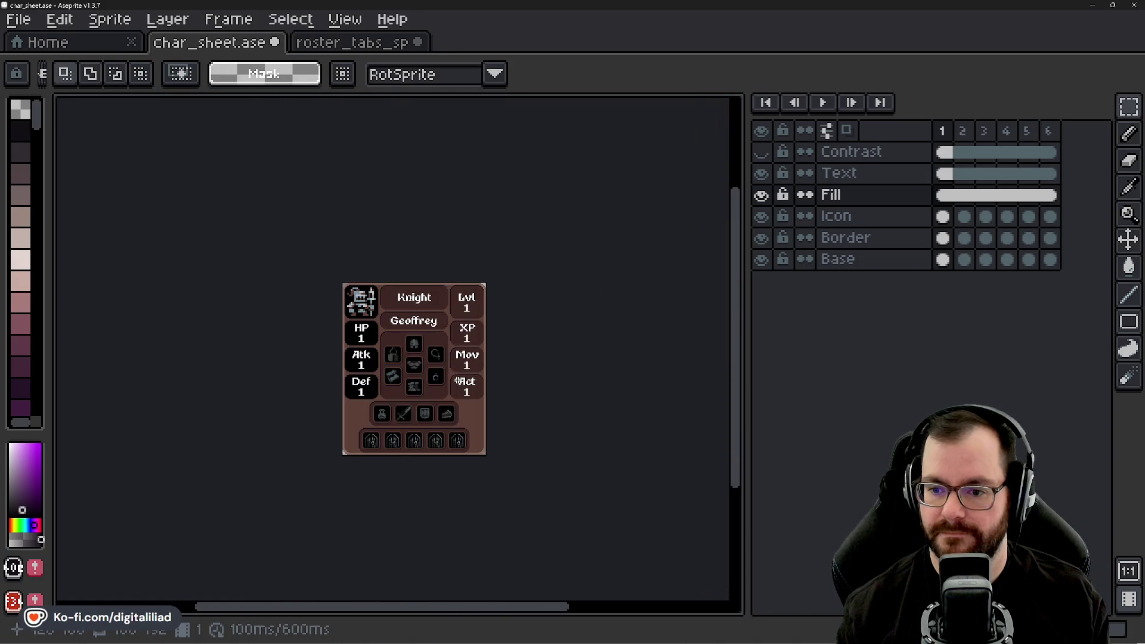
pyautogui.scroll(2, 378, 396)
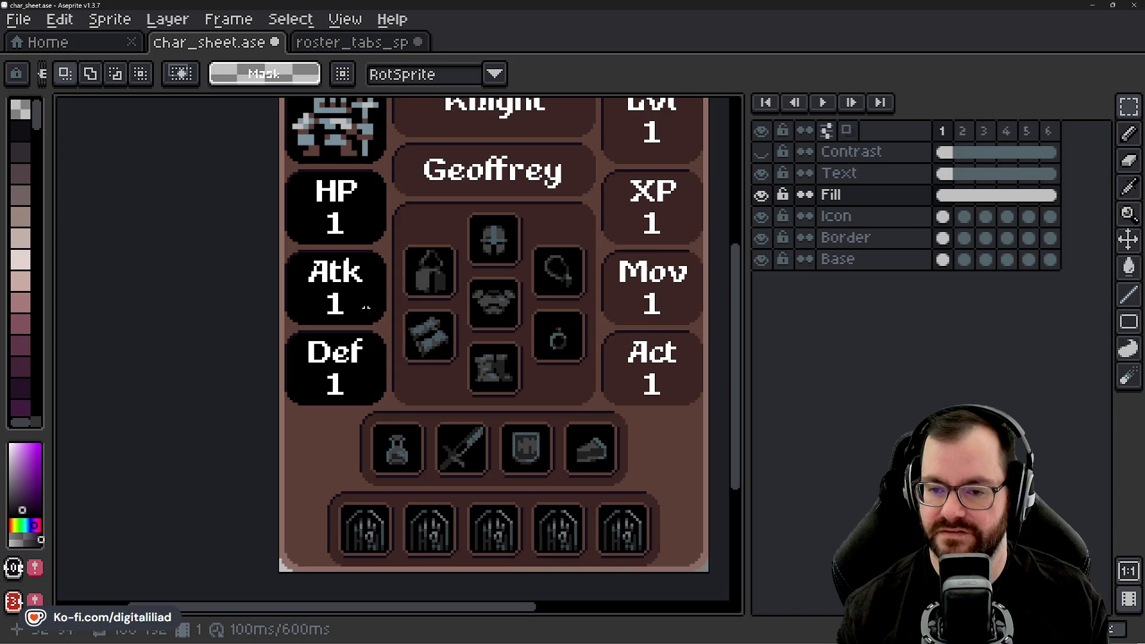
pyautogui.moveTo(366, 307); pyautogui.dragTo(337, 367)
pyautogui.scroll(-1, 325, 305)
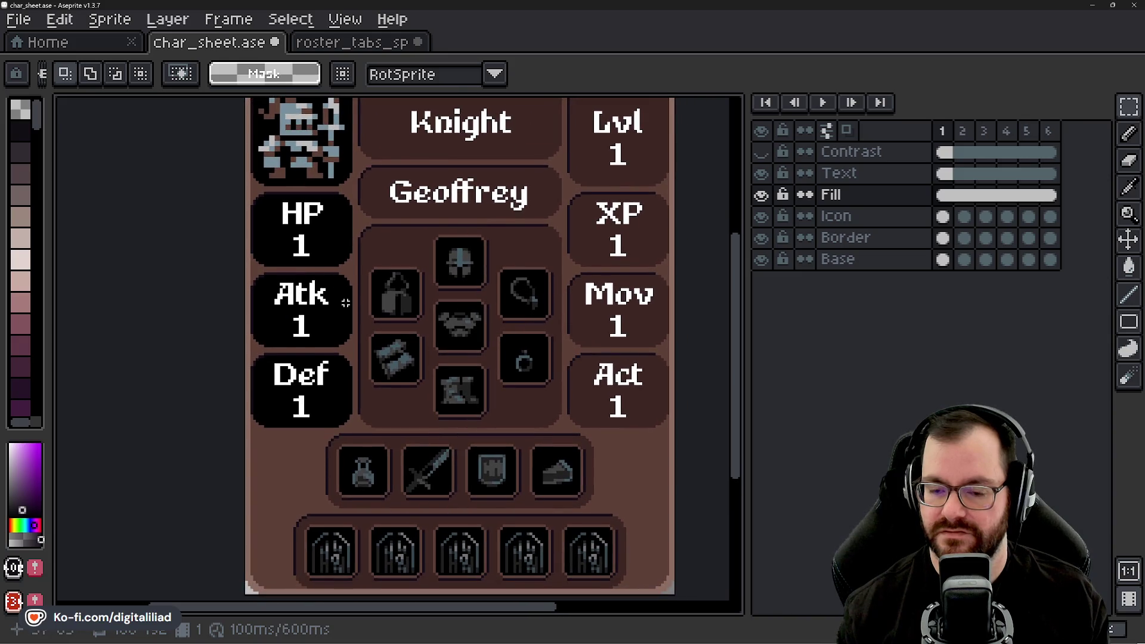
pyautogui.moveTo(365, 268); pyautogui.dragTo(362, 285)
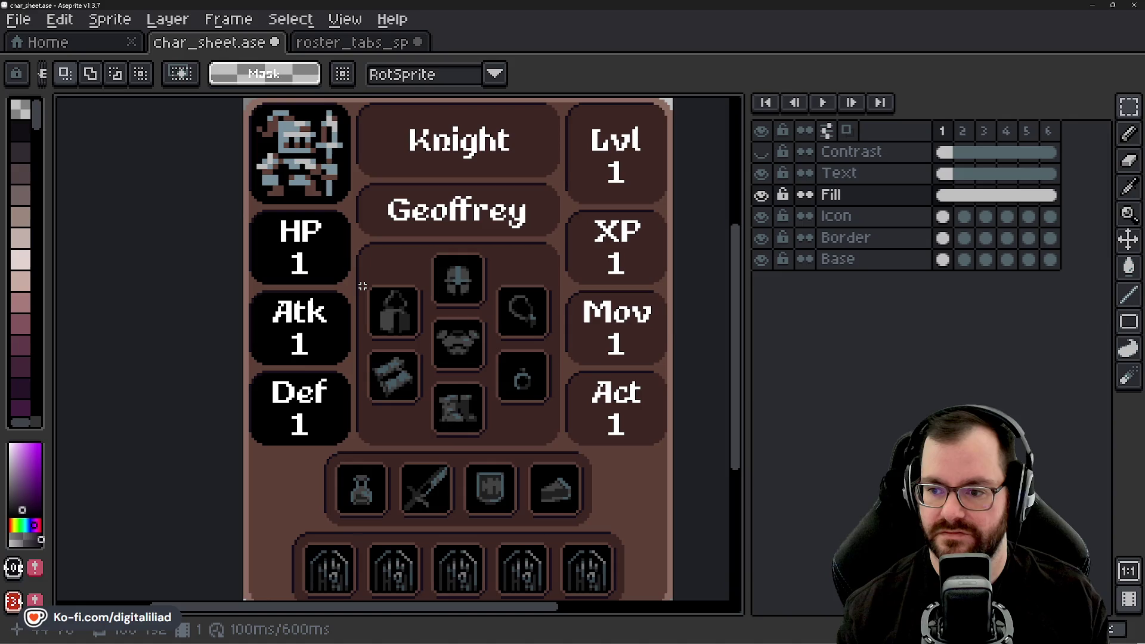
# - Sample green from the sheet and recolour the HP value 1 green on the Text layer
pyautogui.press('Right')
pyautogui.press('Right')
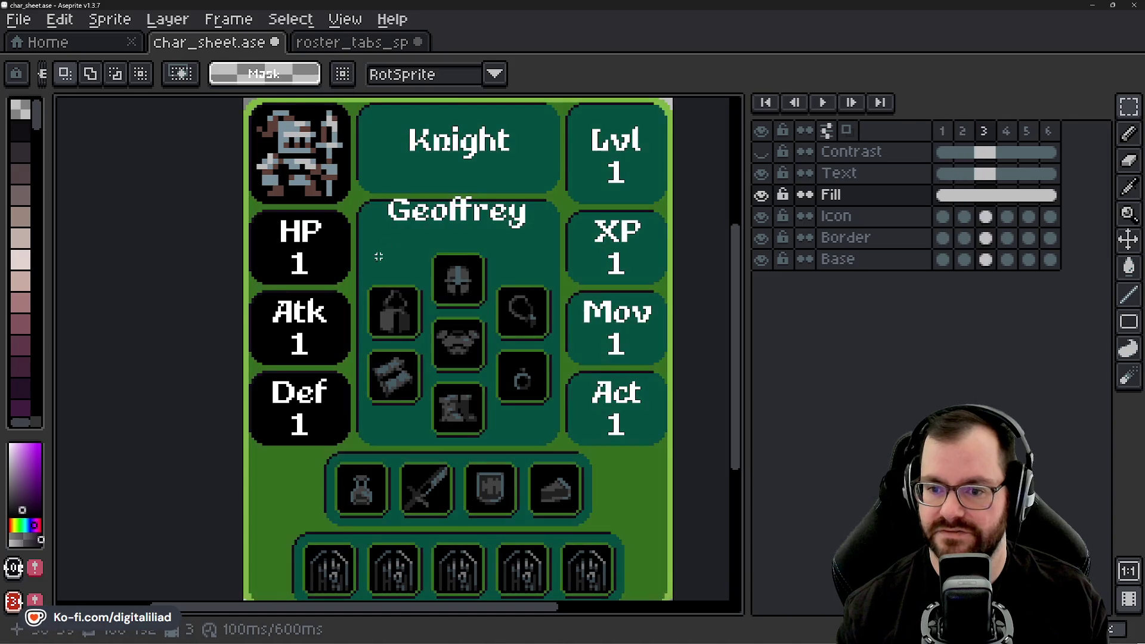
pyautogui.scroll(2, 283, 293)
pyautogui.keyDown('alt'); pyautogui.click(225, 251); pyautogui.keyUp('alt')
pyautogui.press('Right')
pyautogui.press('Right')
pyautogui.press('Right')
pyautogui.press('Right')
pyautogui.scroll(3, 291, 238)
pyautogui.press('g')
pyautogui.click(357, 247)
pyautogui.hotkey('ctrl', 'z')
pyautogui.click(860, 173)
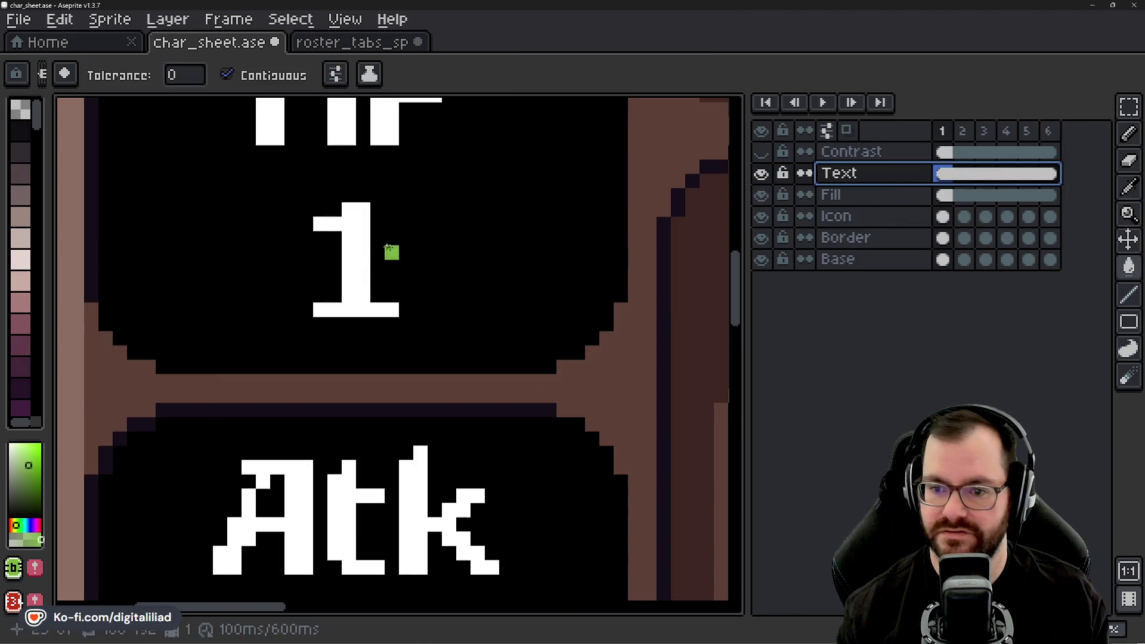
pyautogui.click(368, 244)
pyautogui.scroll(-2, 303, 324)
pyautogui.scroll(-2, 303, 325)
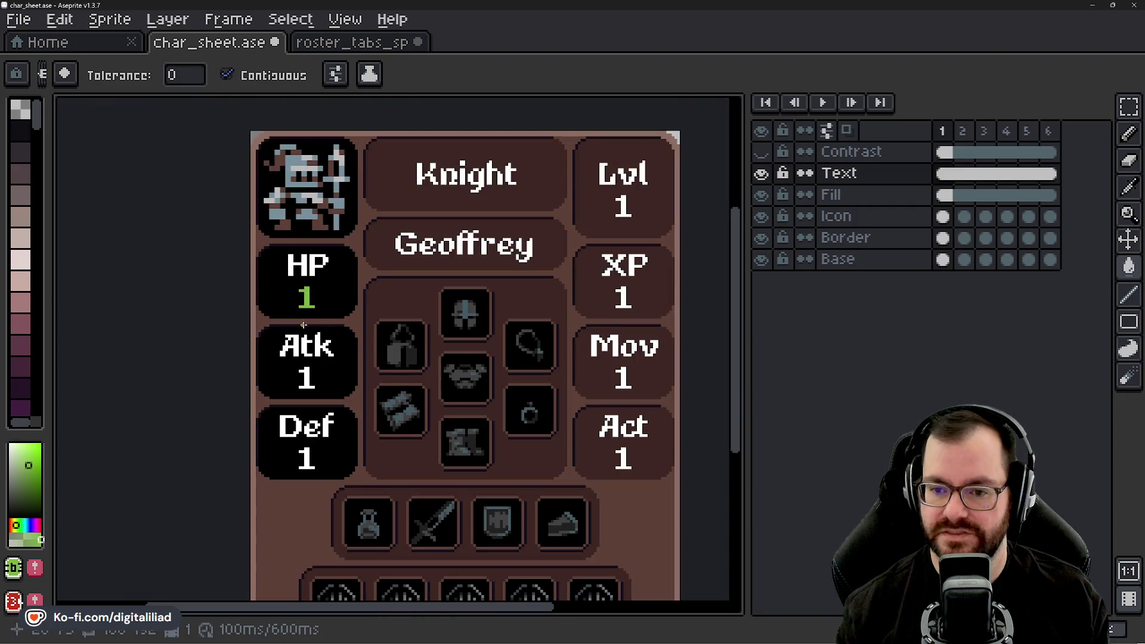
pyautogui.scroll(2, 335, 342)
# - Switch to the roster tabs sprite atlas
pyautogui.click(374, 44)
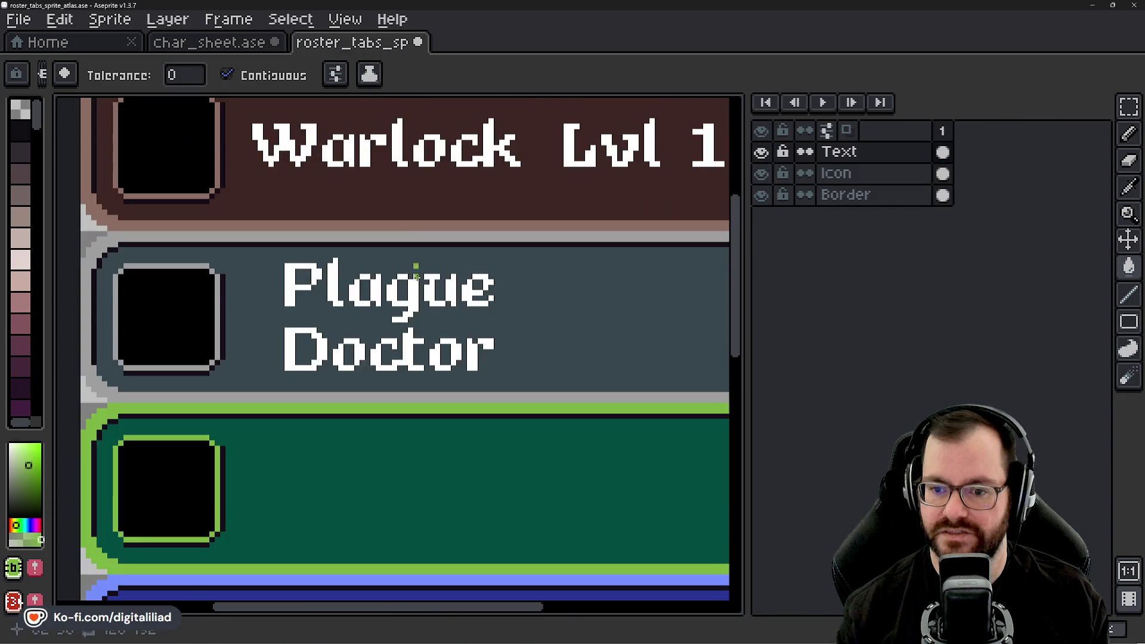
pyautogui.scroll(-2, 411, 305)
pyautogui.scroll(-3, 402, 358)
pyautogui.scroll(3, 398, 376)
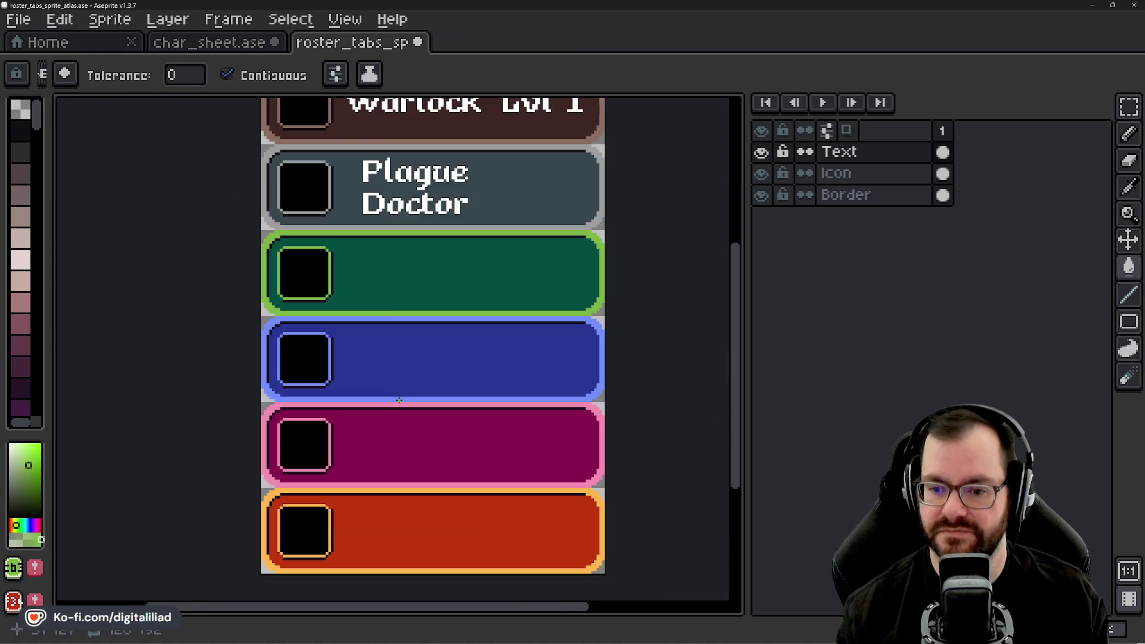
# - Open human_sprite_atlas.ase from the Home tab and sample a red from its sprites
pyautogui.moveTo(382, 313); pyautogui.dragTo(391, 376)
pyautogui.click(239, 46)
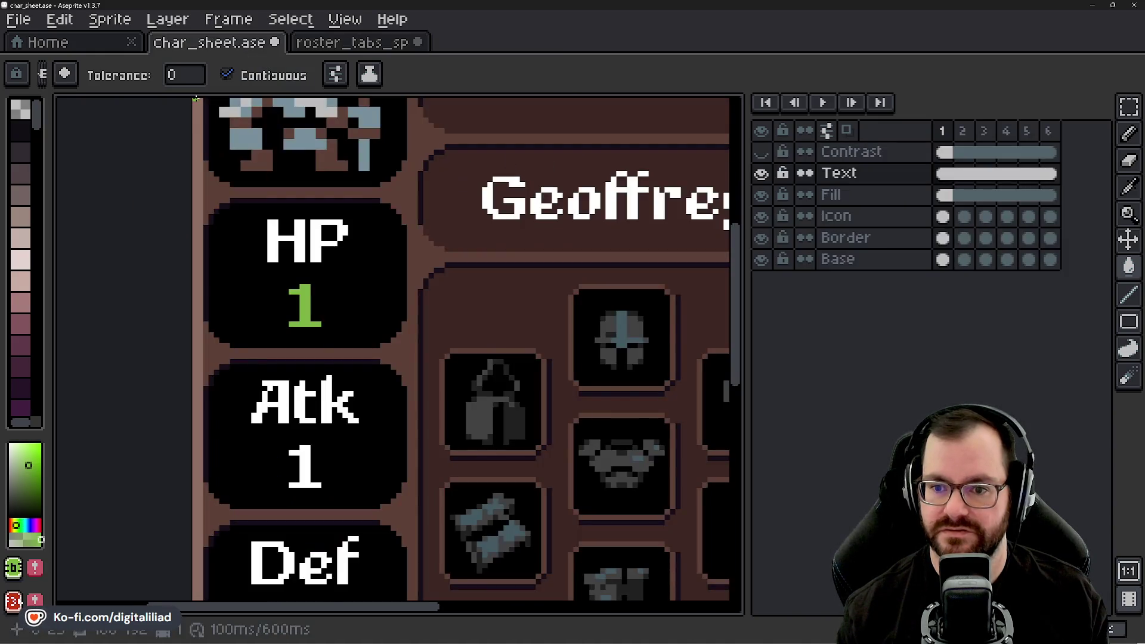
pyautogui.click(79, 47)
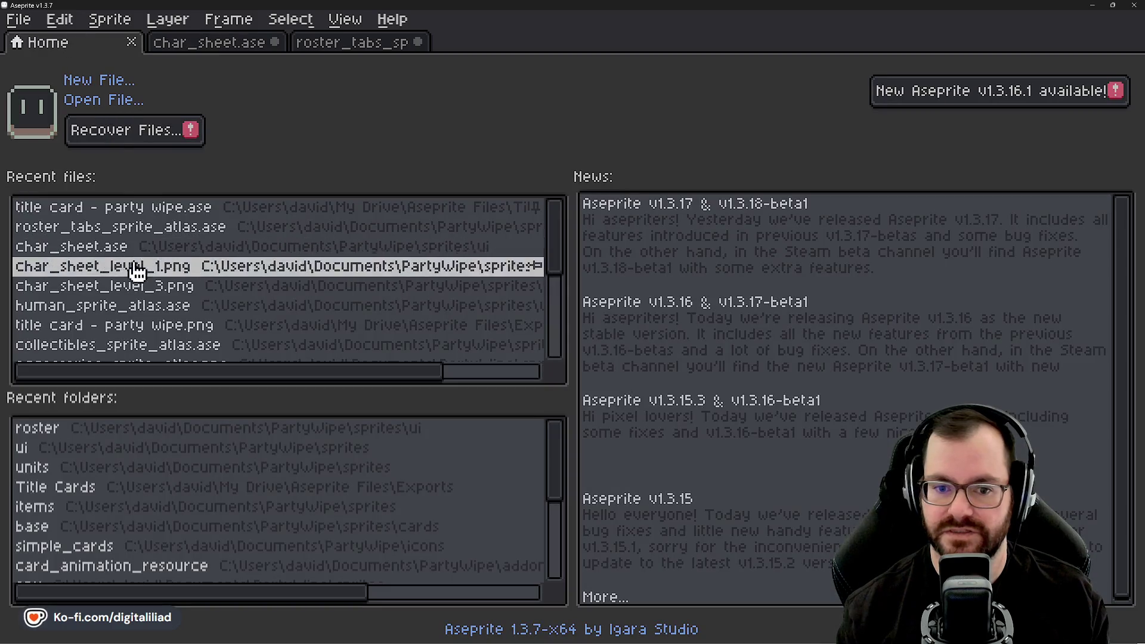
pyautogui.click(131, 311)
pyautogui.scroll(3, 403, 336)
pyautogui.scroll(3, 362, 339)
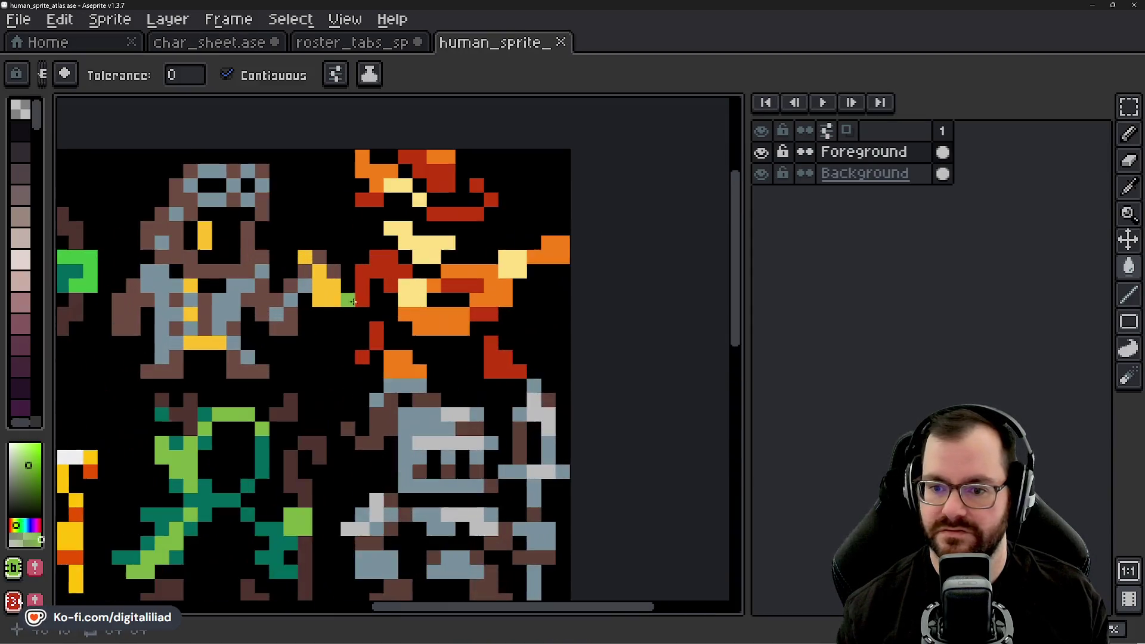
pyautogui.scroll(1, 358, 296)
pyautogui.keyDown('alt'); pyautogui.click(374, 263); pyautogui.keyUp('alt')
pyautogui.scroll(-1, 385, 250)
pyautogui.scroll(-2, 205, 143)
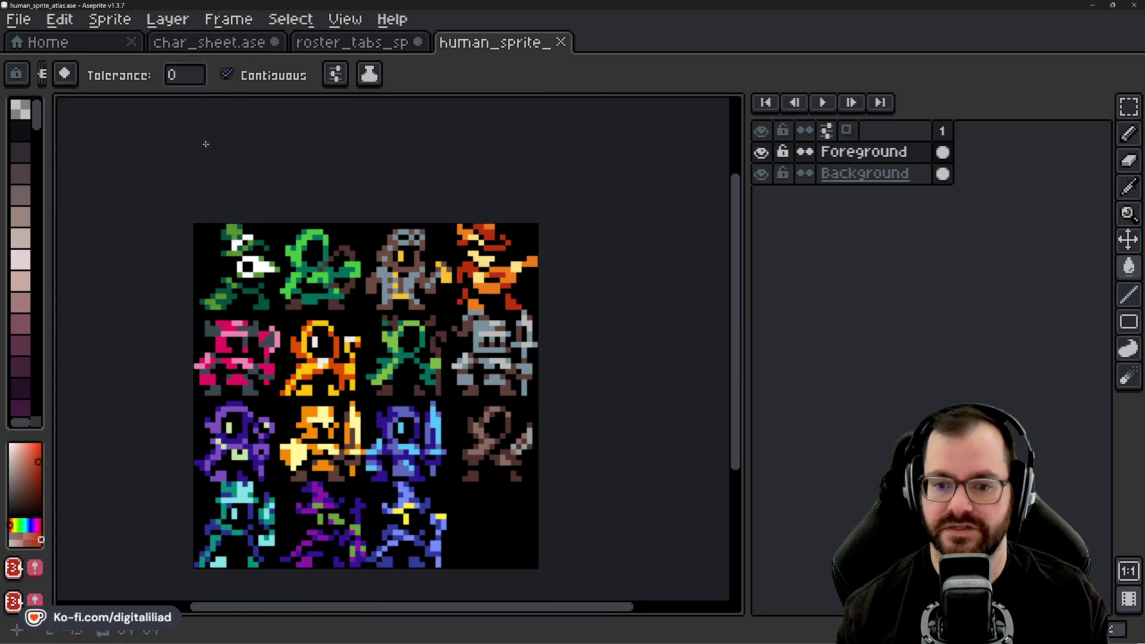
# - Open armor_sprite_atlas.ase for reference and return to char_sheet.ase
pyautogui.click(78, 47)
pyautogui.scroll(-3, 206, 349)
pyautogui.scroll(-1, 206, 349)
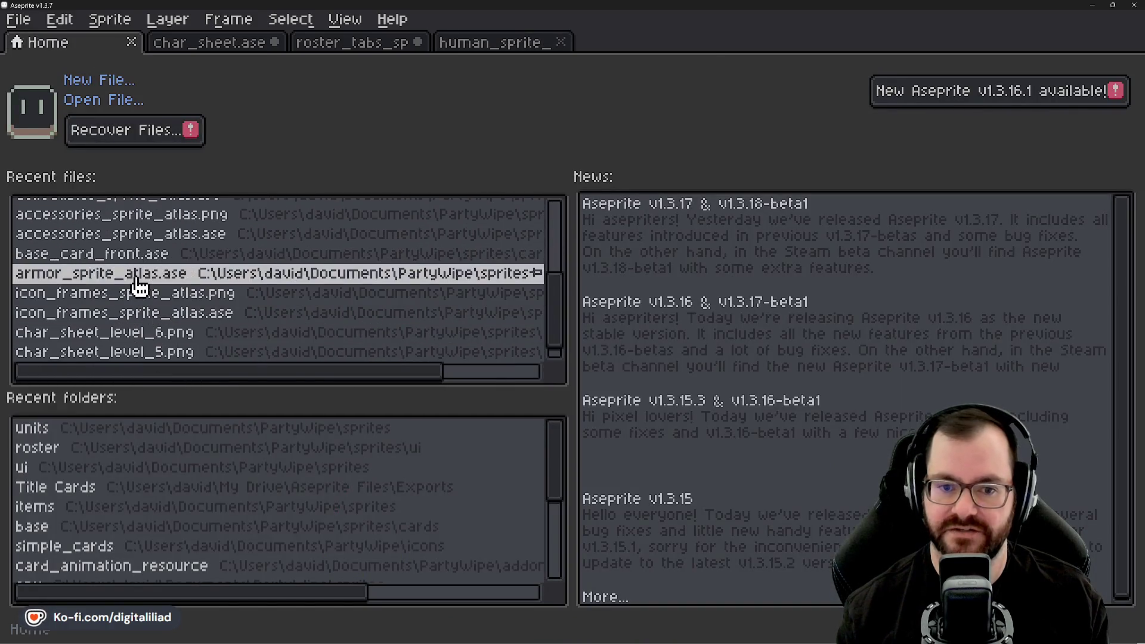
pyautogui.click(156, 269)
pyautogui.scroll(3, 412, 348)
pyautogui.scroll(2, 346, 369)
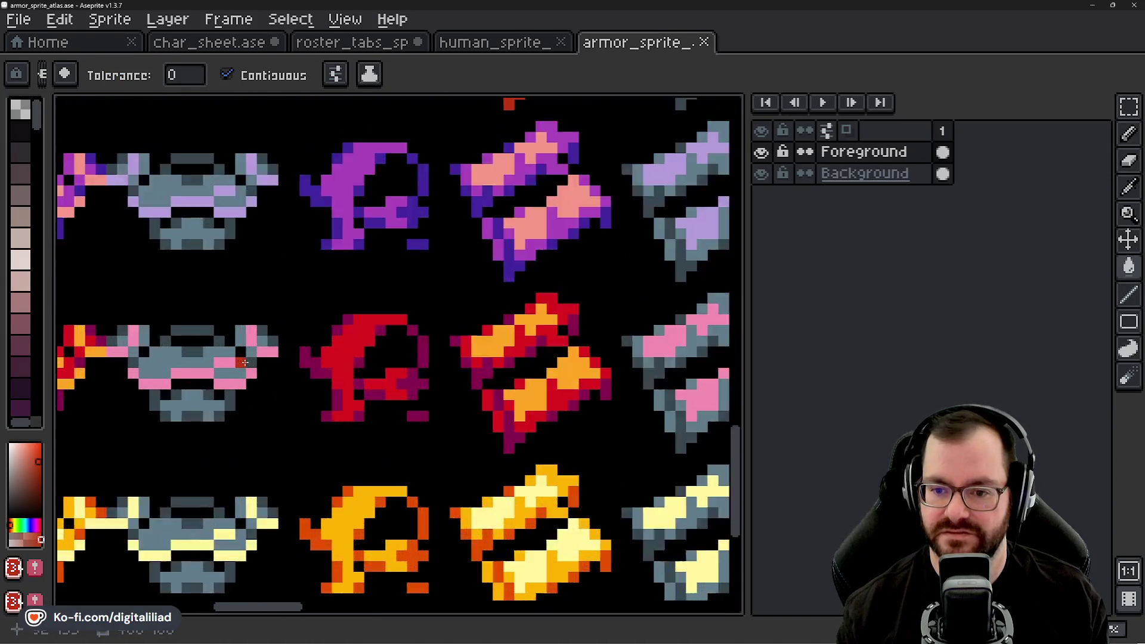
pyautogui.scroll(-2, 389, 324)
pyautogui.scroll(-1, 386, 363)
pyautogui.scroll(-1, 387, 363)
pyautogui.click(236, 42)
pyautogui.scroll(1, 302, 302)
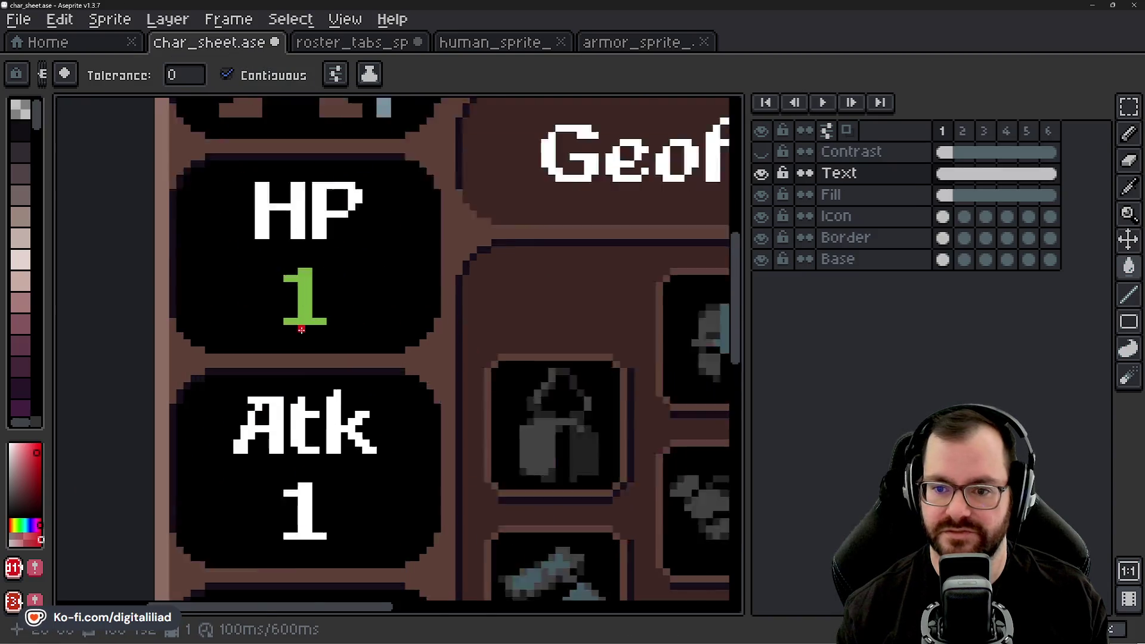
pyautogui.scroll(1, 312, 269)
pyautogui.scroll(-2, 313, 269)
pyautogui.scroll(-1, 322, 314)
pyautogui.scroll(-1, 332, 358)
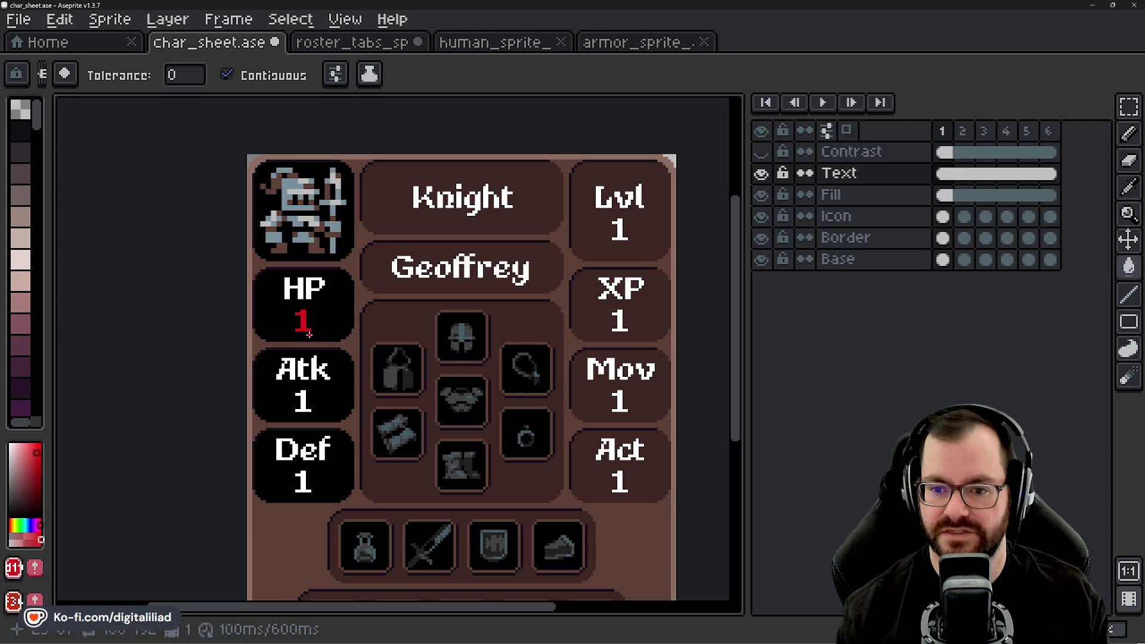
pyautogui.scroll(1, 307, 334)
pyautogui.scroll(1, 307, 332)
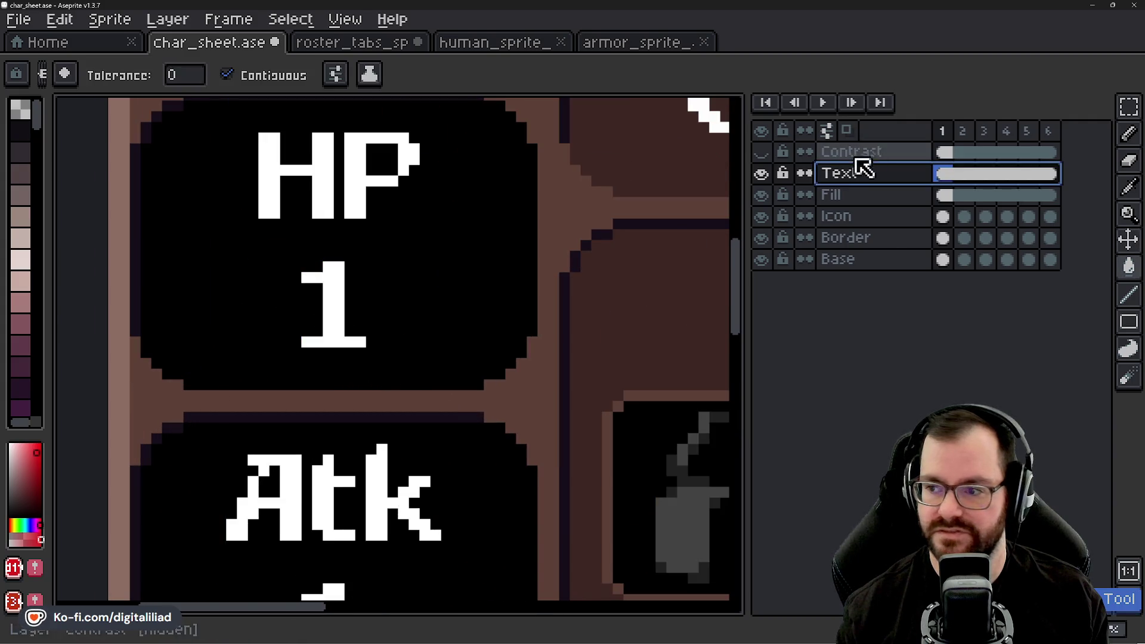
# - Move to the Fill layer and sample the HP panel's black with the Paint Bucket ready
pyautogui.click(869, 197)
pyautogui.scroll(-2, 529, 223)
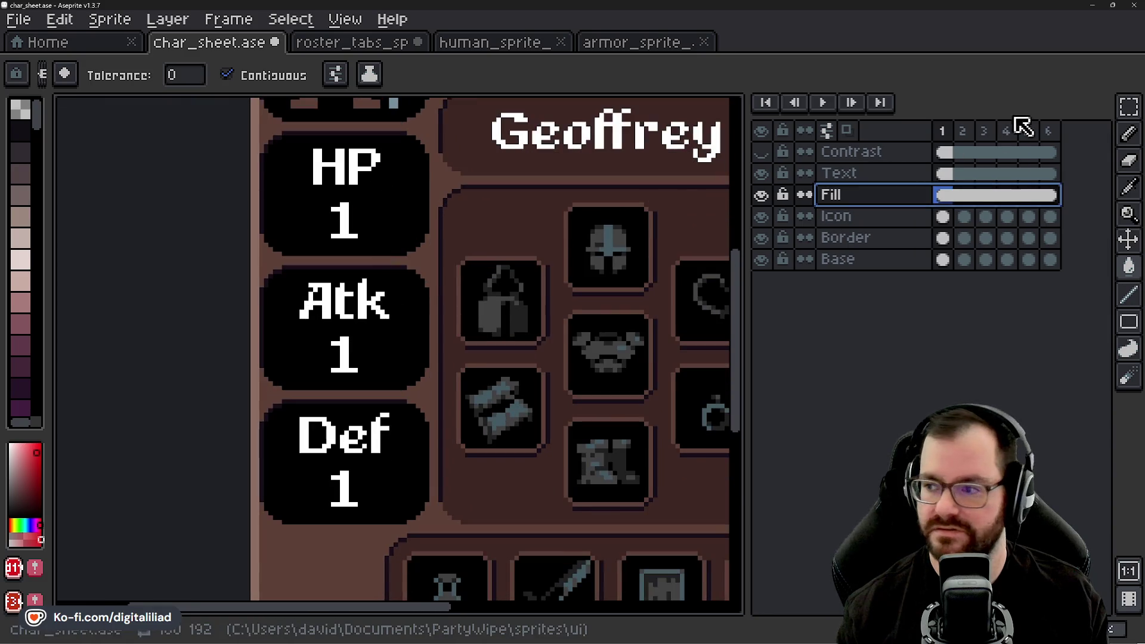
pyautogui.click(1128, 107)
pyautogui.scroll(2, 327, 281)
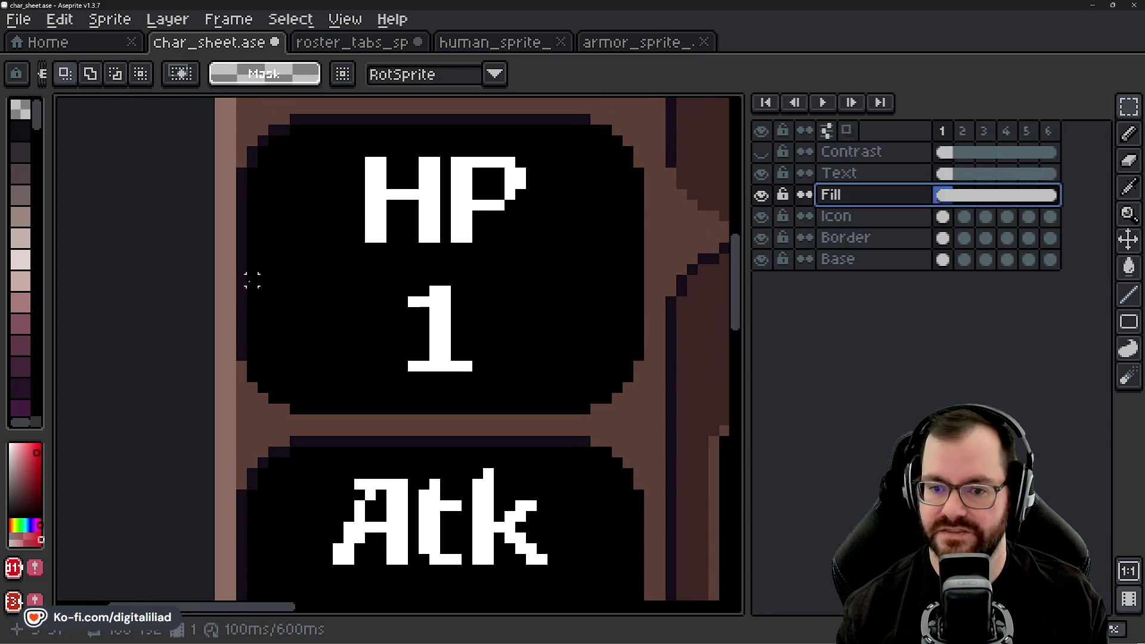
pyautogui.keyDown('alt'); pyautogui.click(251, 239); pyautogui.keyUp('alt')
pyautogui.press('g')
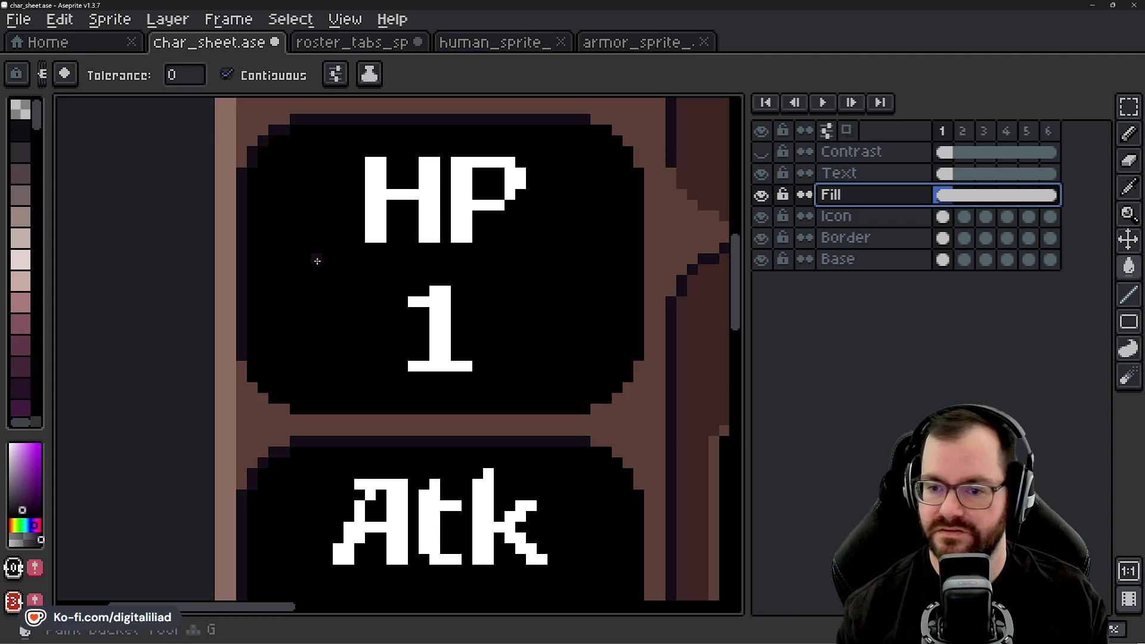
pyautogui.scroll(2, 309, 250)
pyautogui.keyDown('alt'); pyautogui.click(253, 250); pyautogui.keyUp('alt')
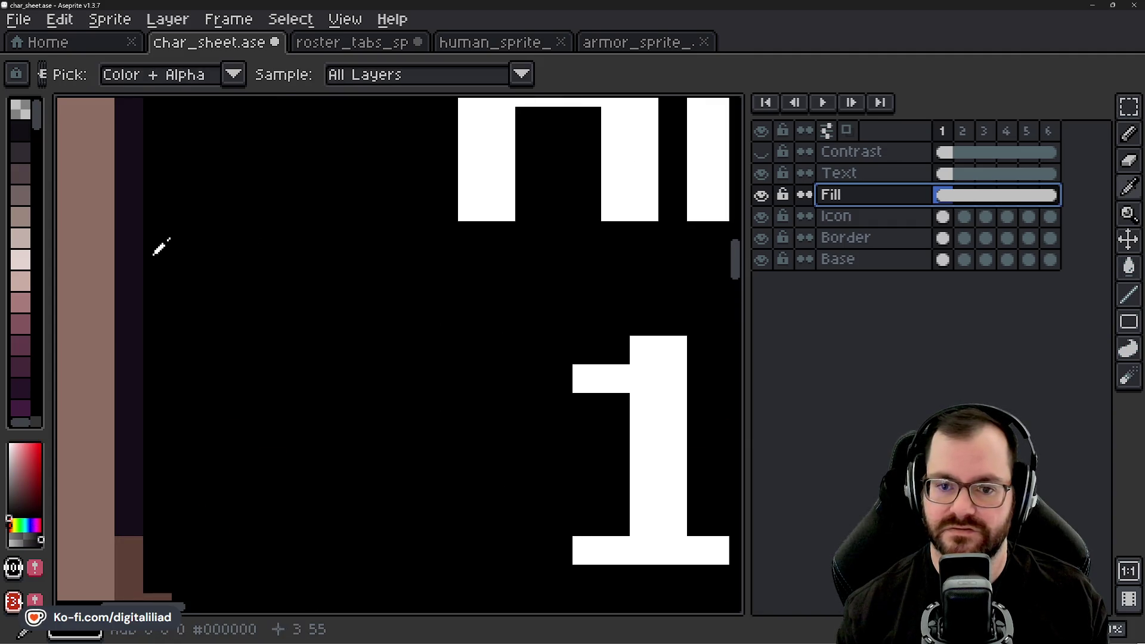
pyautogui.scroll(-1, 215, 268)
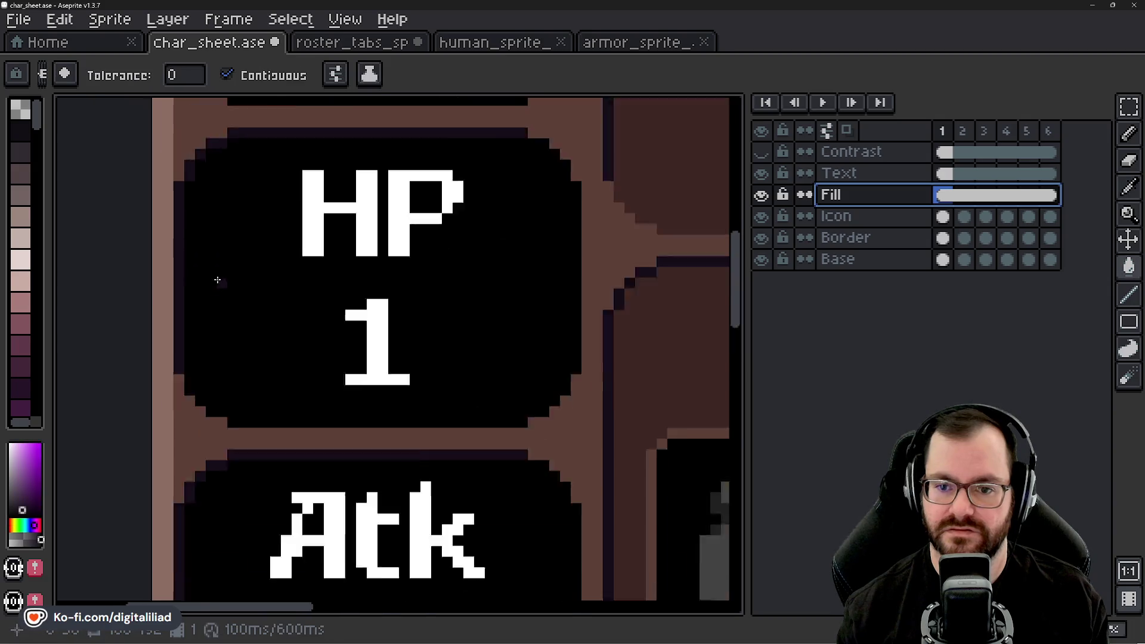
pyautogui.scroll(-1, 201, 241)
pyautogui.scroll(1, 199, 239)
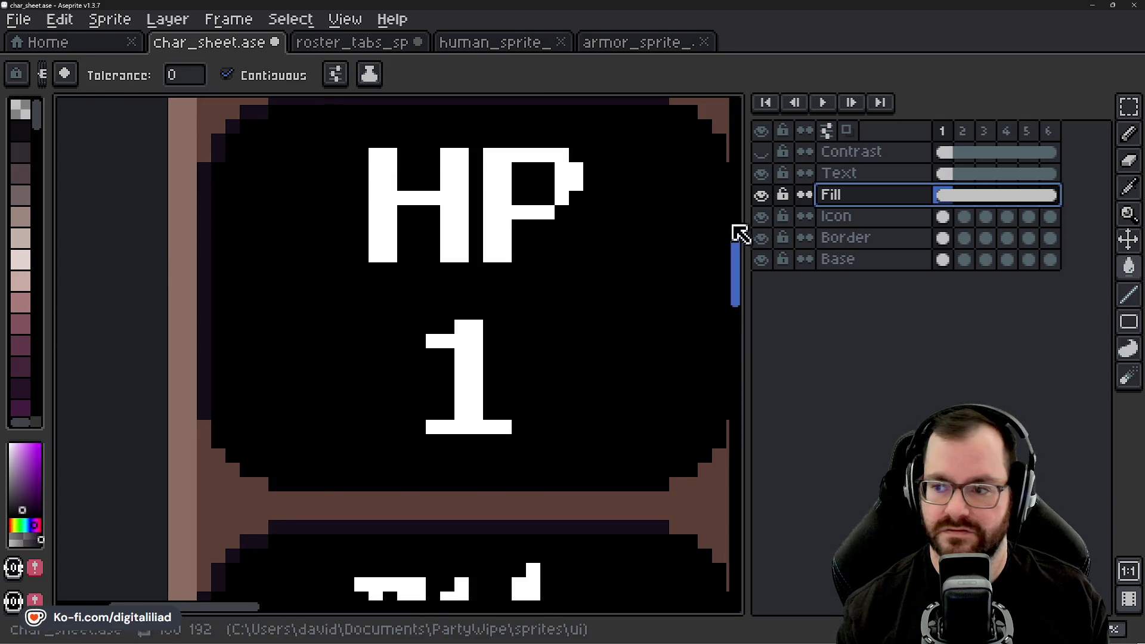
# - Fill the HP panel dark purple, then turn the black area behind Knight brown on the Border layer
pyautogui.click(317, 291)
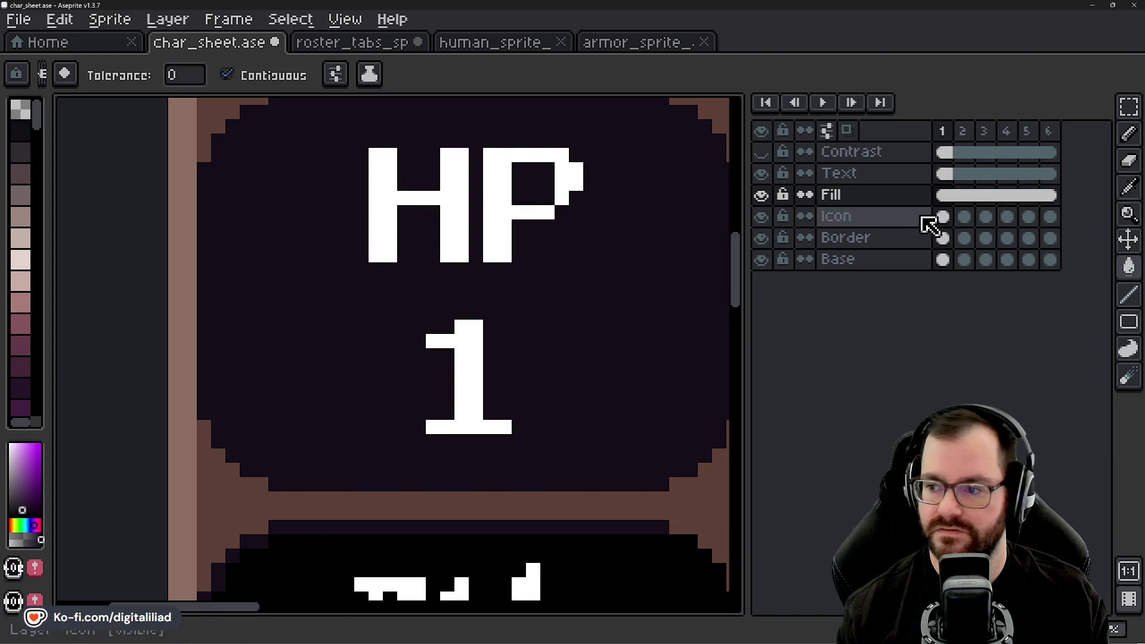
pyautogui.click(846, 236)
pyautogui.scroll(1, 183, 219)
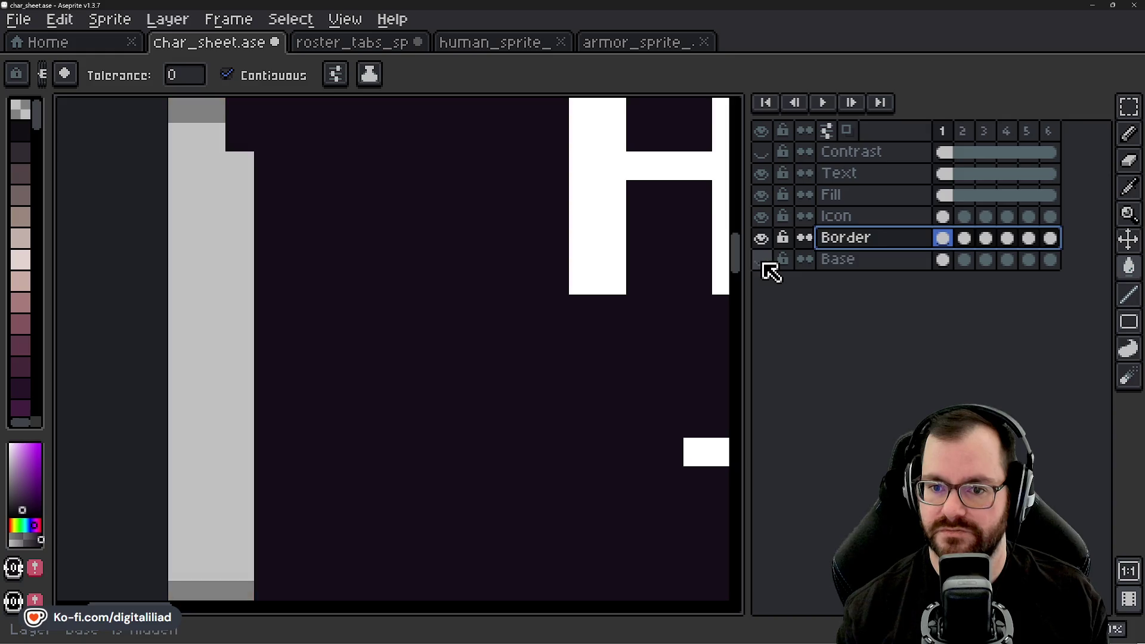
pyautogui.scroll(-3, 230, 269)
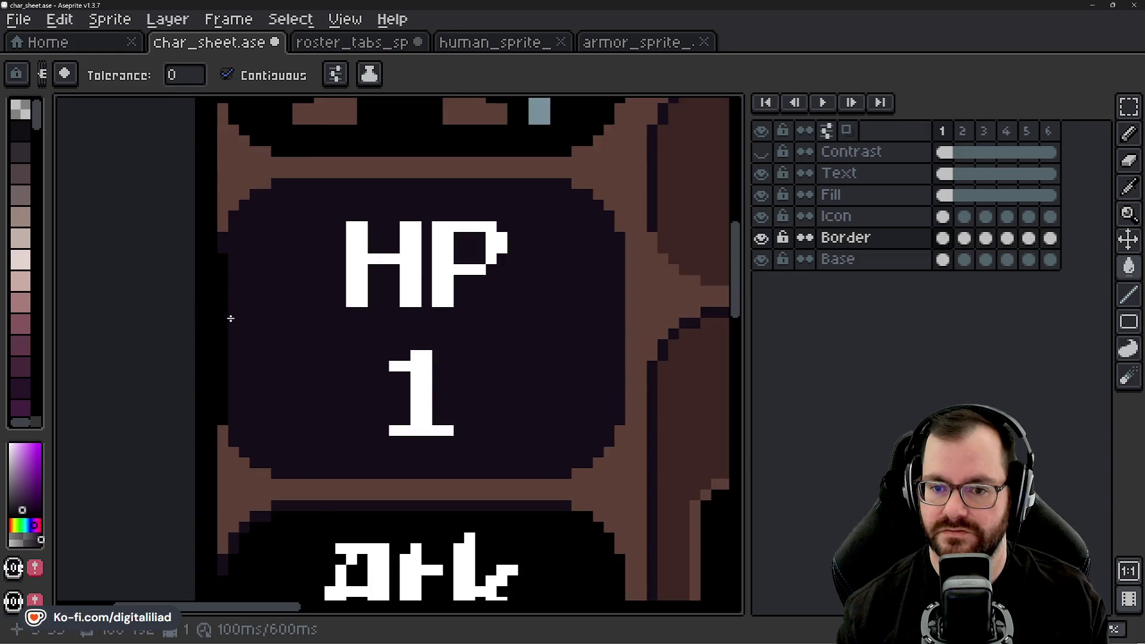
pyautogui.scroll(-1, 230, 319)
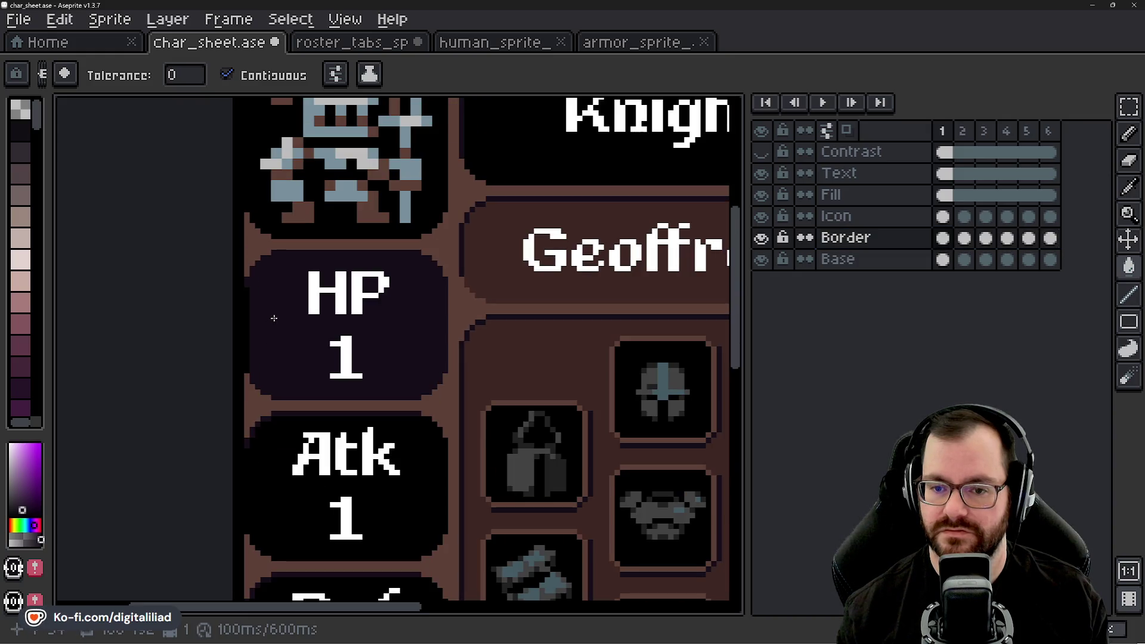
pyautogui.keyDown('ctrl'); pyautogui.click(300, 350); pyautogui.keyUp('ctrl')
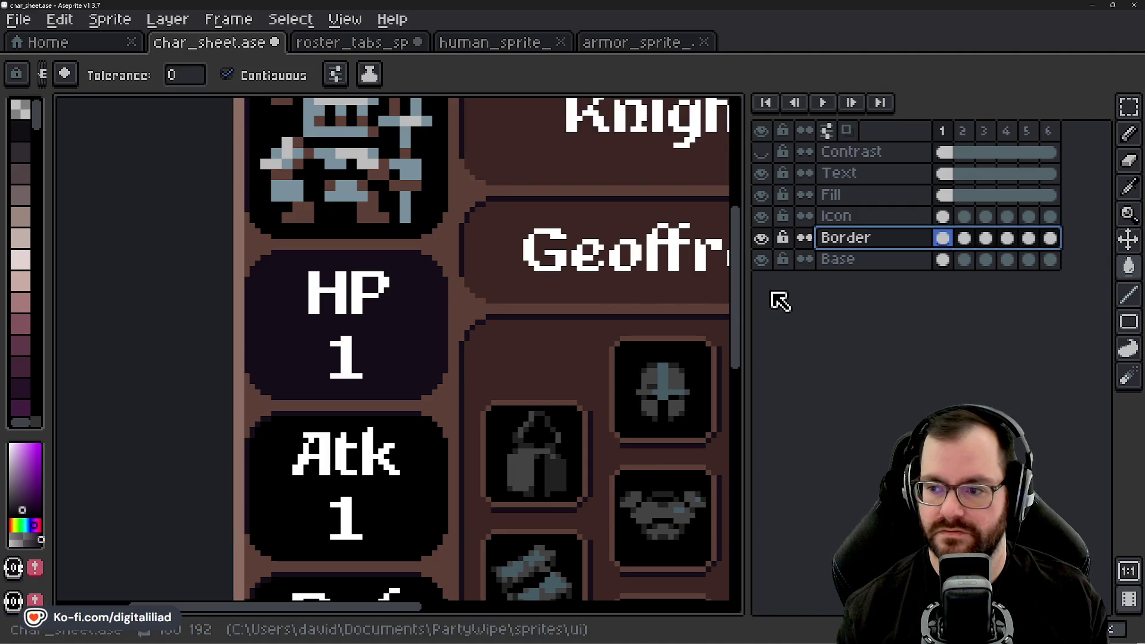
pyautogui.keyDown('ctrl'); pyautogui.click(259, 318); pyautogui.keyUp('ctrl')
pyautogui.scroll(2, 258, 305)
pyautogui.scroll(2, 231, 272)
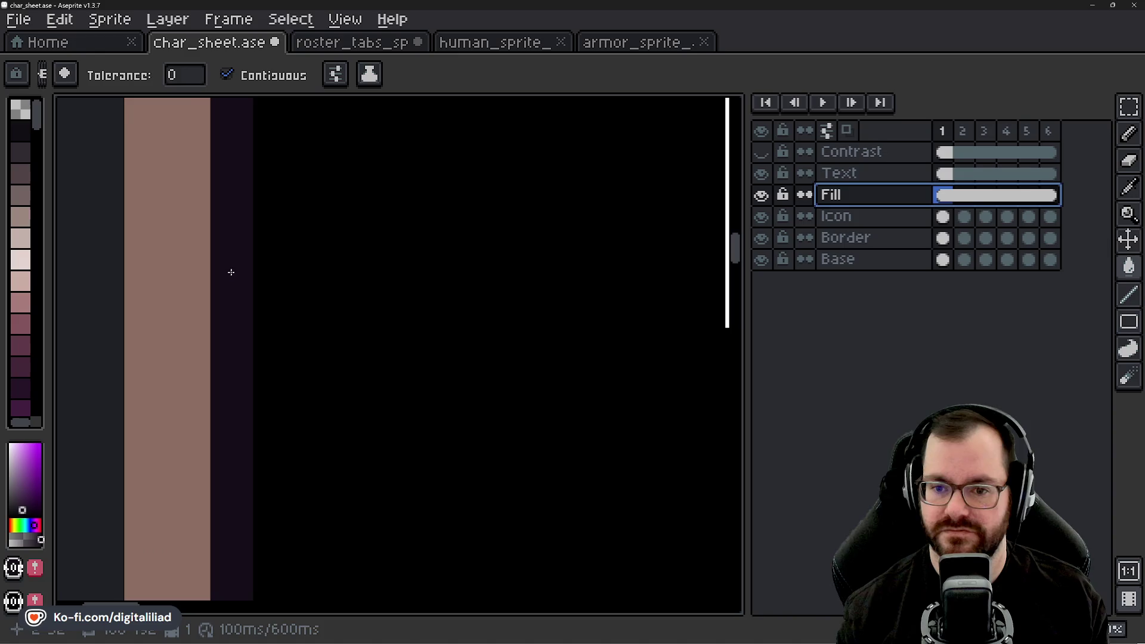
# - Toggle the Fill, Base and Border layers' visibility to compare their contributions
pyautogui.click(760, 194)
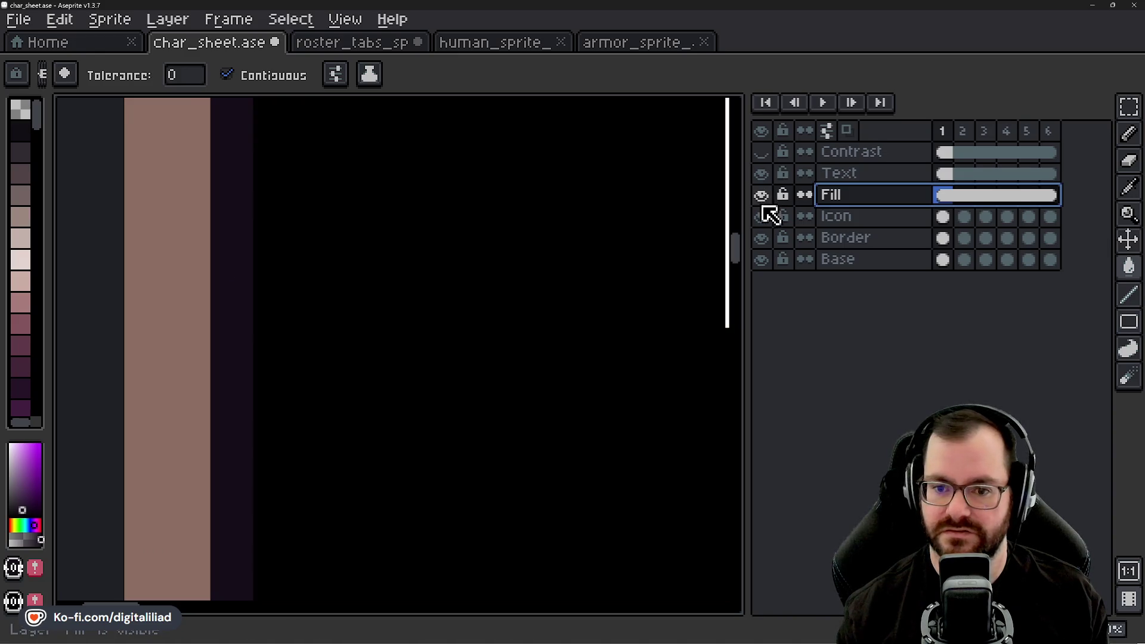
pyautogui.click(760, 260)
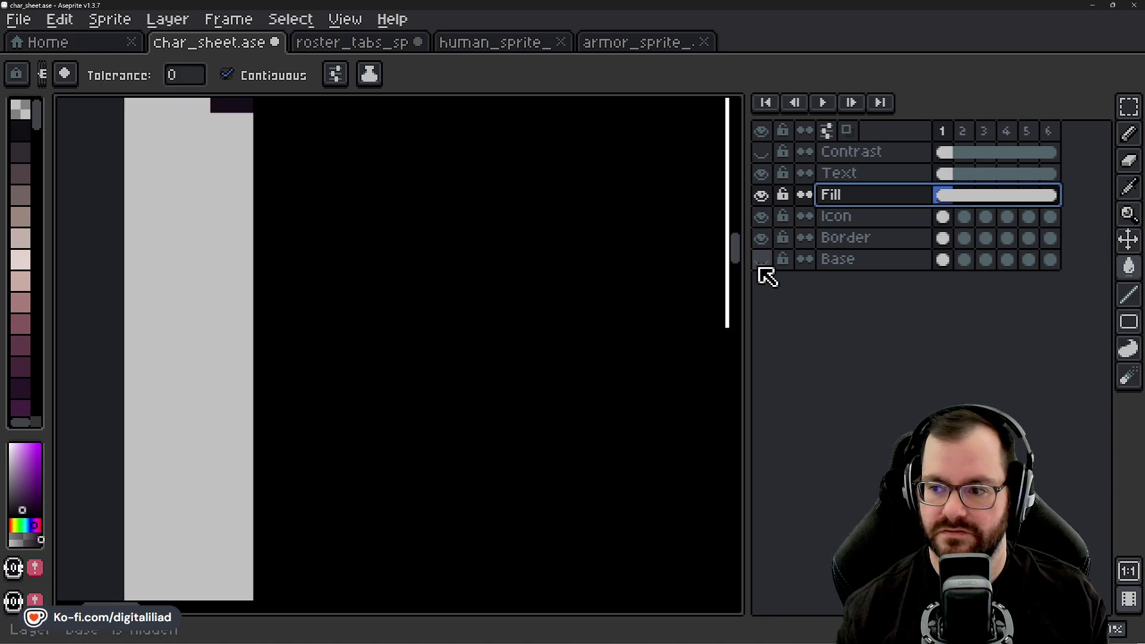
pyautogui.click(761, 260)
pyautogui.scroll(-2, 313, 284)
pyautogui.scroll(-1, 304, 279)
pyautogui.scroll(-1, 304, 279)
pyautogui.scroll(2, 308, 281)
pyautogui.click(761, 259)
pyautogui.click(761, 237)
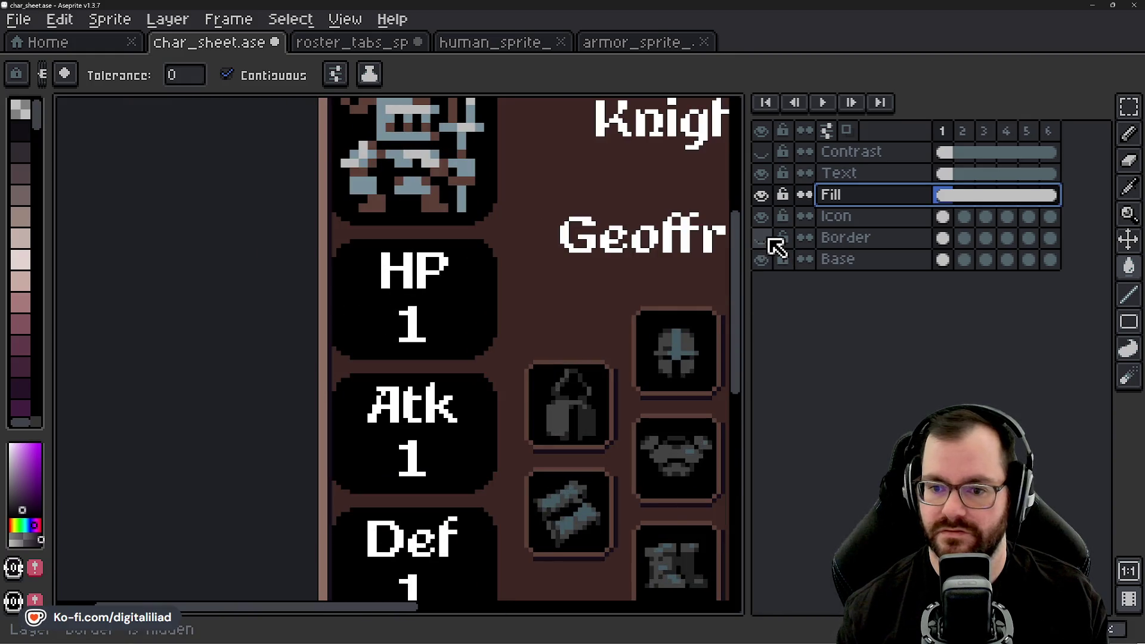
pyautogui.scroll(-2, 329, 251)
pyautogui.scroll(1, 330, 251)
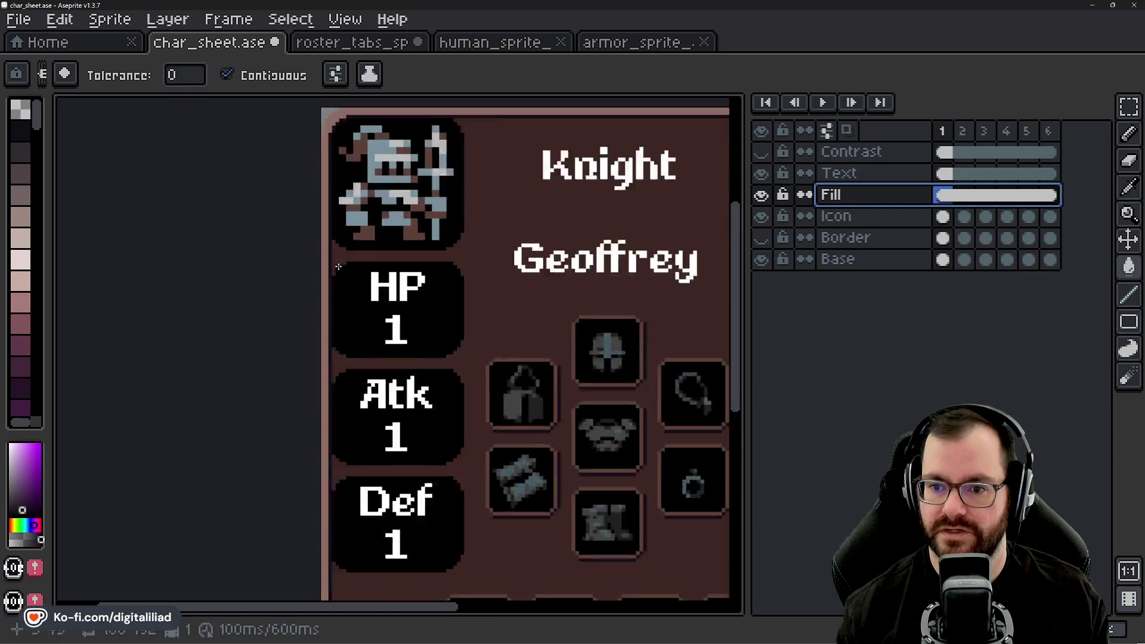
pyautogui.scroll(3, 330, 250)
pyautogui.scroll(3, 329, 250)
# - With Contiguous off, fill the dark purple strips on the Base layer with black
pyautogui.press('alt')
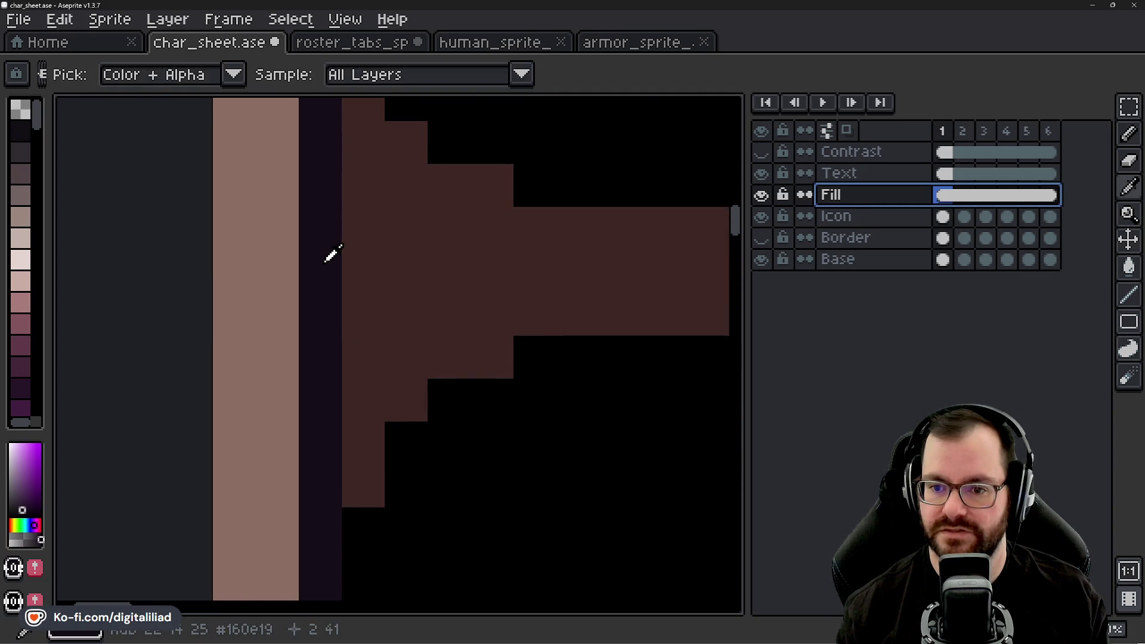
pyautogui.click(326, 240)
pyautogui.hotkey('ctrl', 'z')
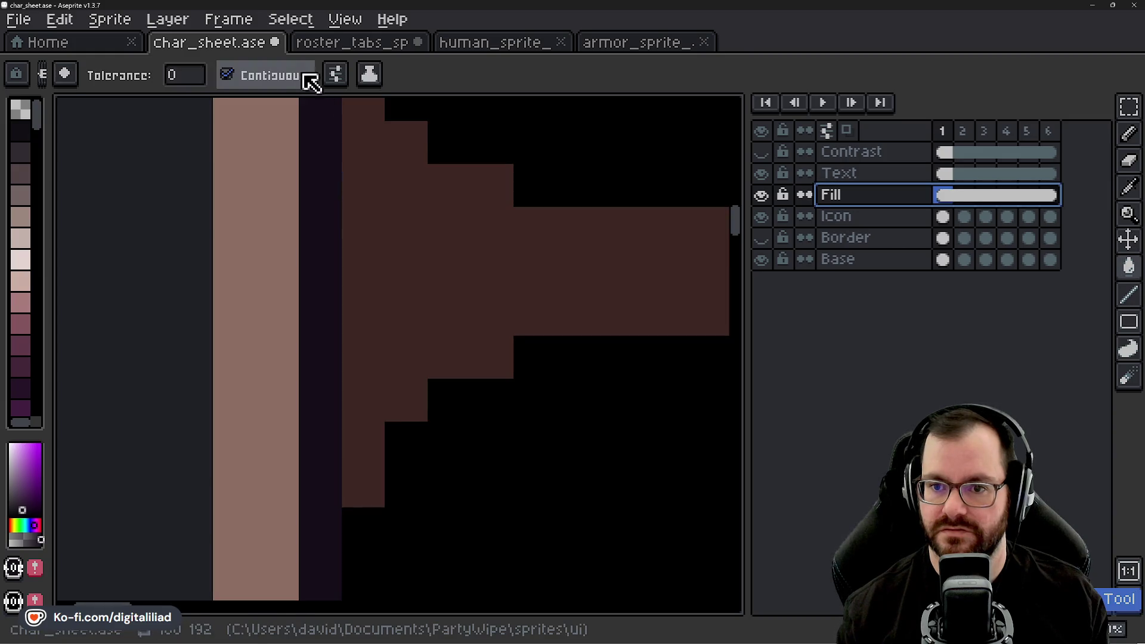
pyautogui.click(308, 77)
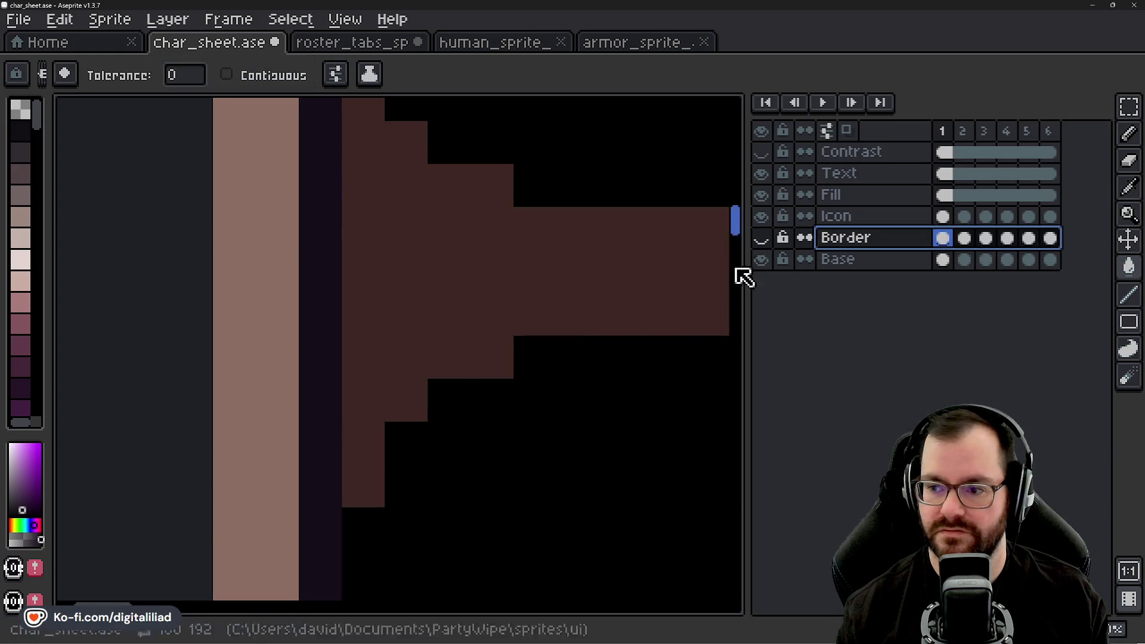
pyautogui.click(832, 258)
pyautogui.rightClick(322, 254)
pyautogui.scroll(-4, 323, 253)
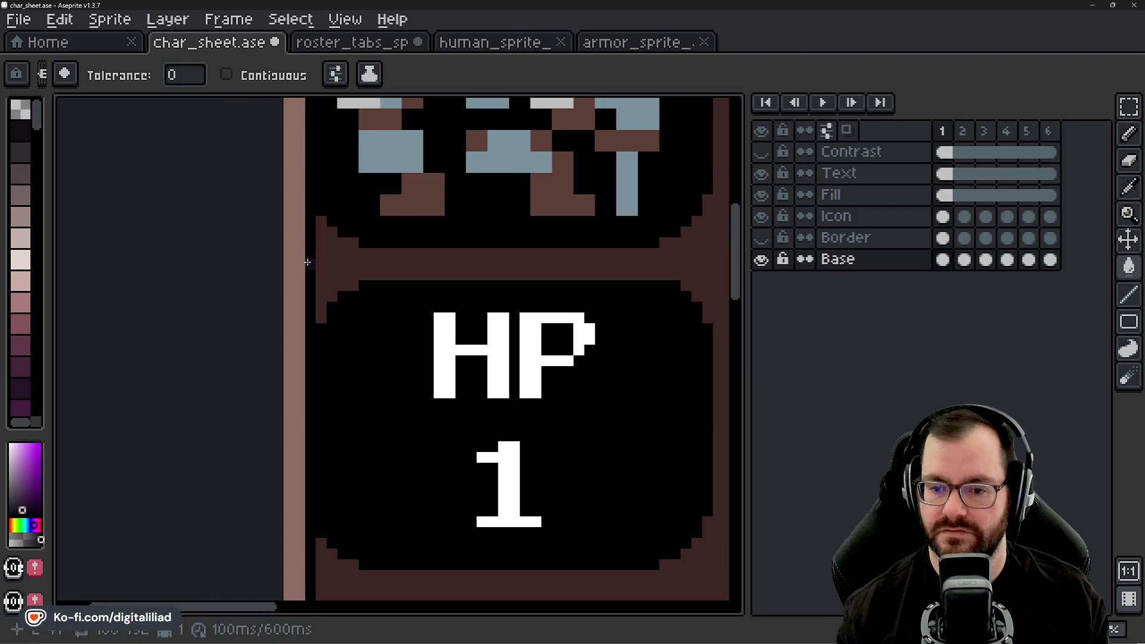
pyautogui.scroll(-5, 322, 253)
pyautogui.scroll(3, 289, 269)
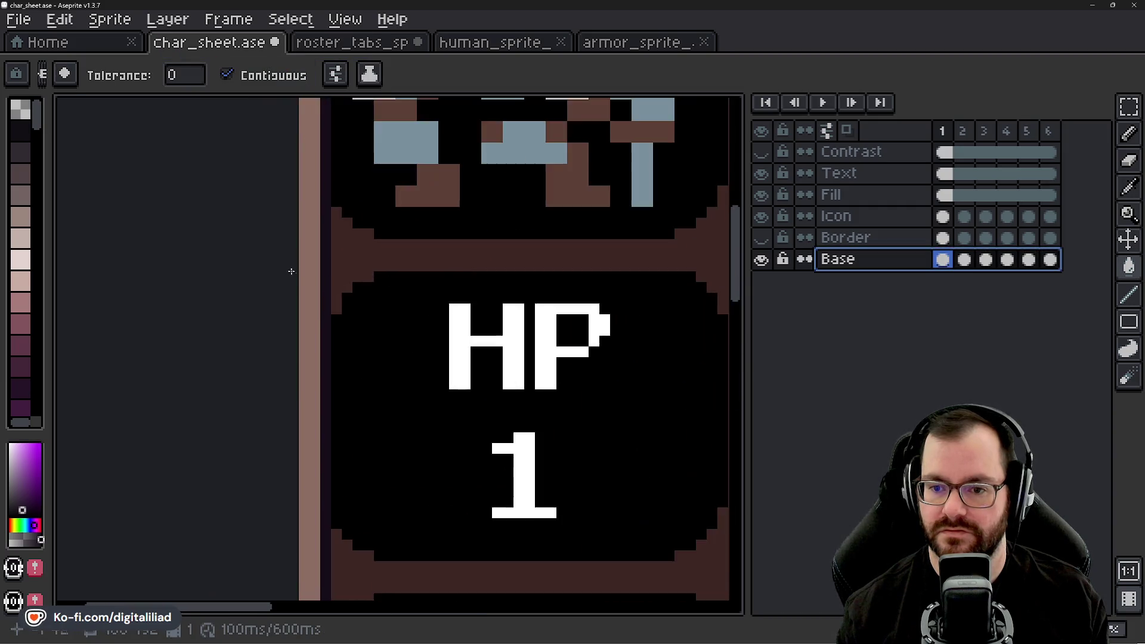
pyautogui.scroll(2, 325, 263)
pyautogui.click(325, 263)
pyautogui.scroll(-3, 256, 256)
pyautogui.scroll(-1, 290, 273)
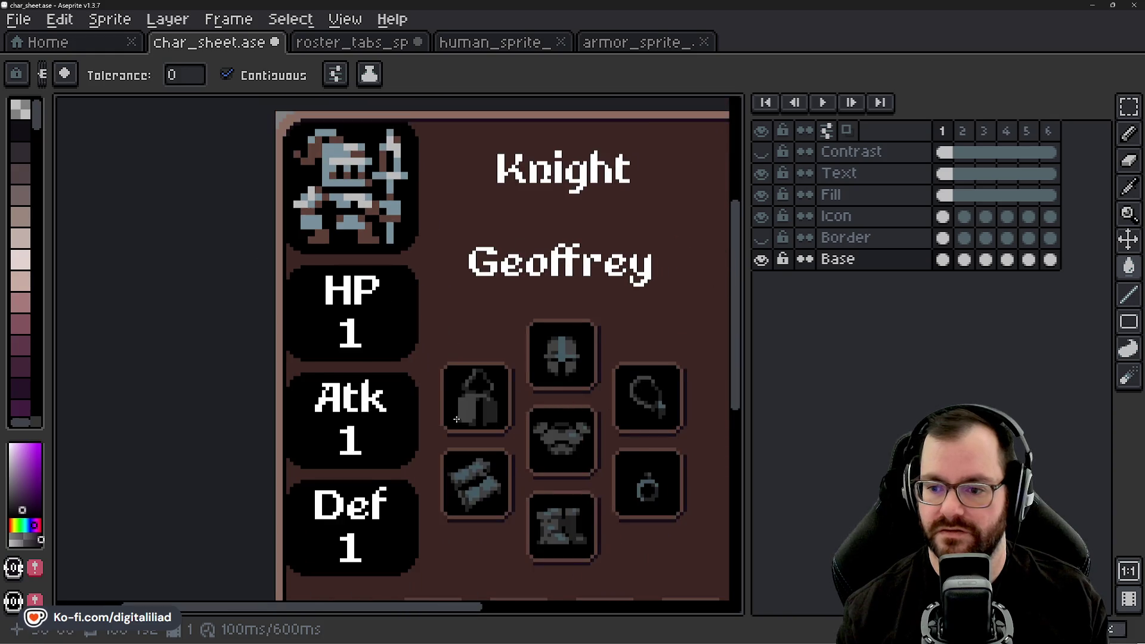
# - Show the Border layer again and fill the HP, Atk and Def boxes dark purple on the Fill layer
pyautogui.moveTo(704, 401); pyautogui.dragTo(689, 289)
pyautogui.moveTo(386, 372); pyautogui.dragTo(457, 358)
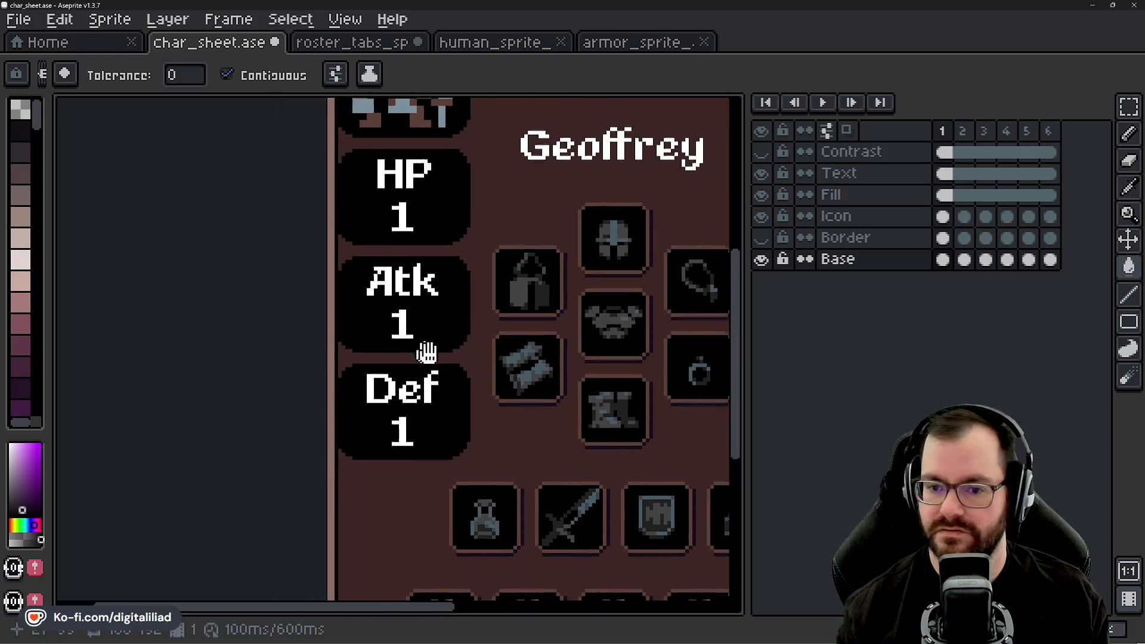
pyautogui.click(760, 237)
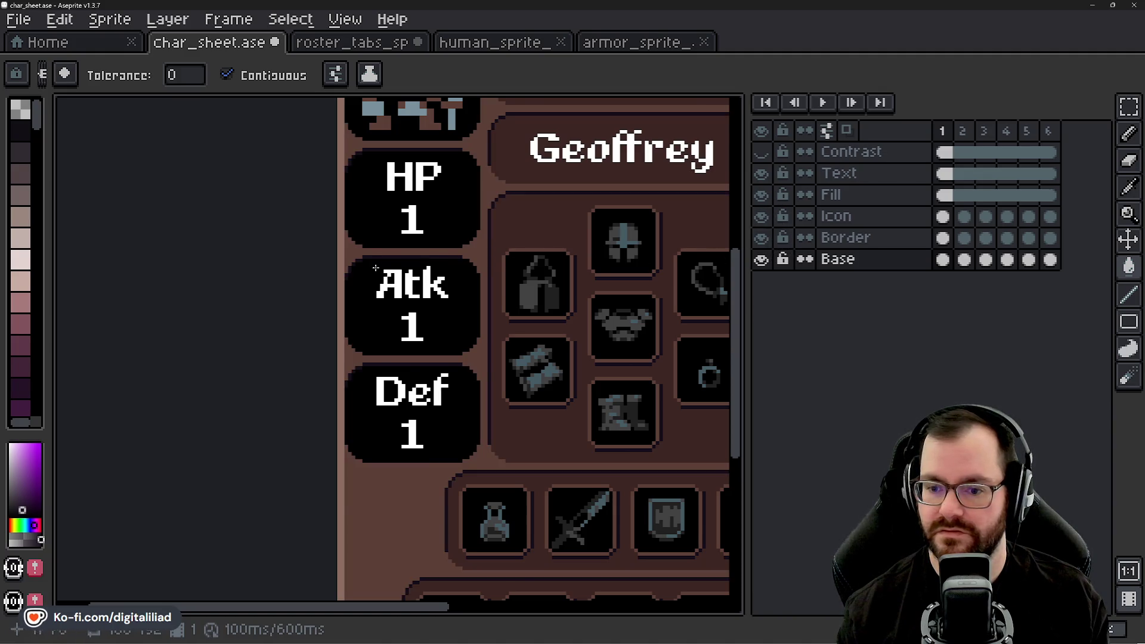
pyautogui.scroll(1, 375, 269)
pyautogui.moveTo(378, 185); pyautogui.dragTo(378, 248)
pyautogui.scroll(1, 383, 243)
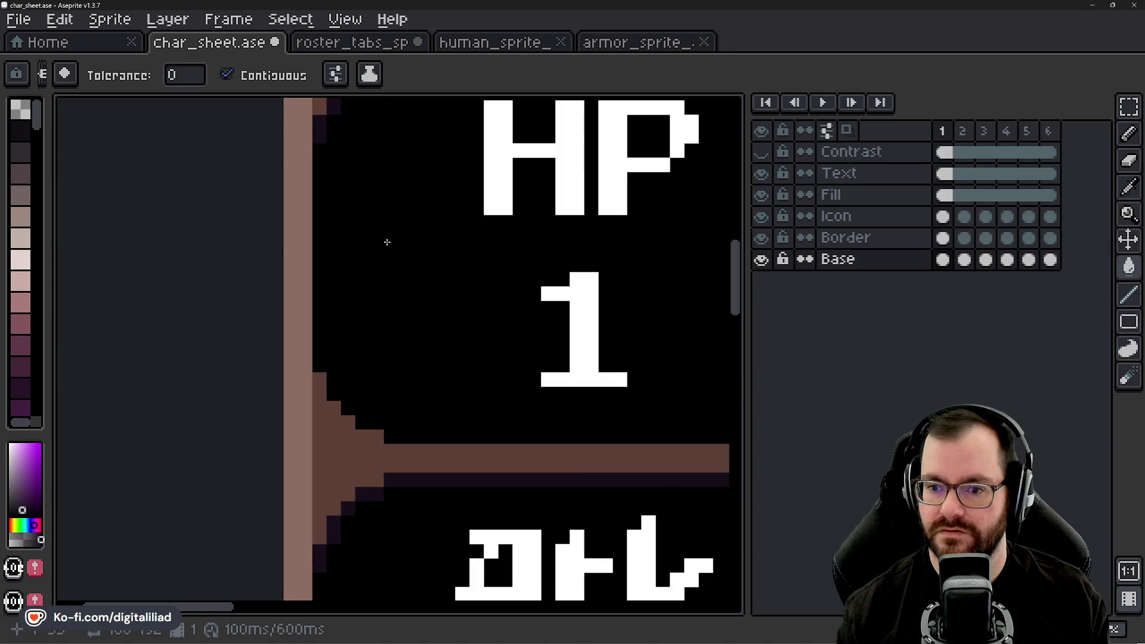
pyautogui.click(876, 189)
pyautogui.click(435, 251)
pyautogui.scroll(-3, 340, 277)
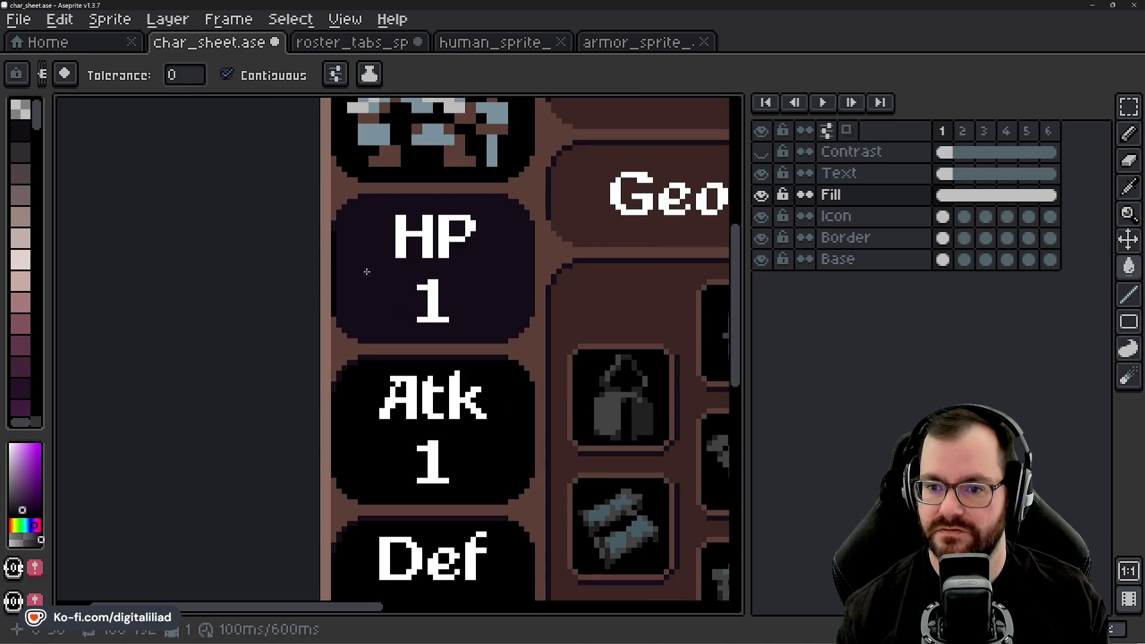
pyautogui.scroll(-1, 366, 271)
pyautogui.scroll(-1, 376, 287)
pyautogui.scroll(-2, 430, 313)
pyautogui.scroll(2, 459, 330)
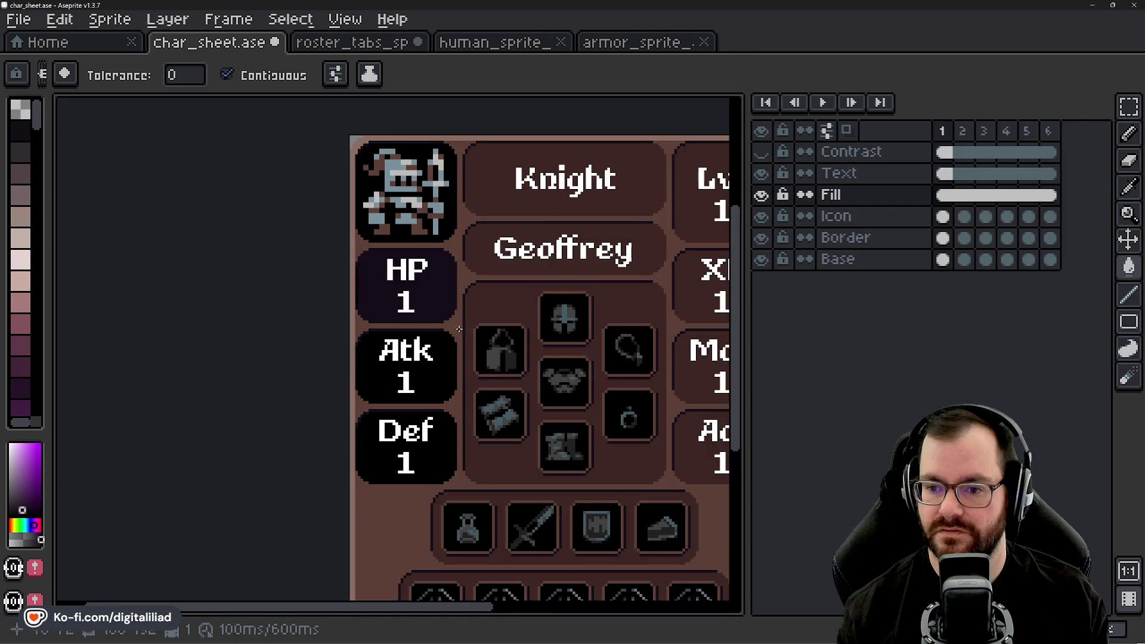
pyautogui.scroll(-1, 459, 329)
pyautogui.scroll(-1, 438, 349)
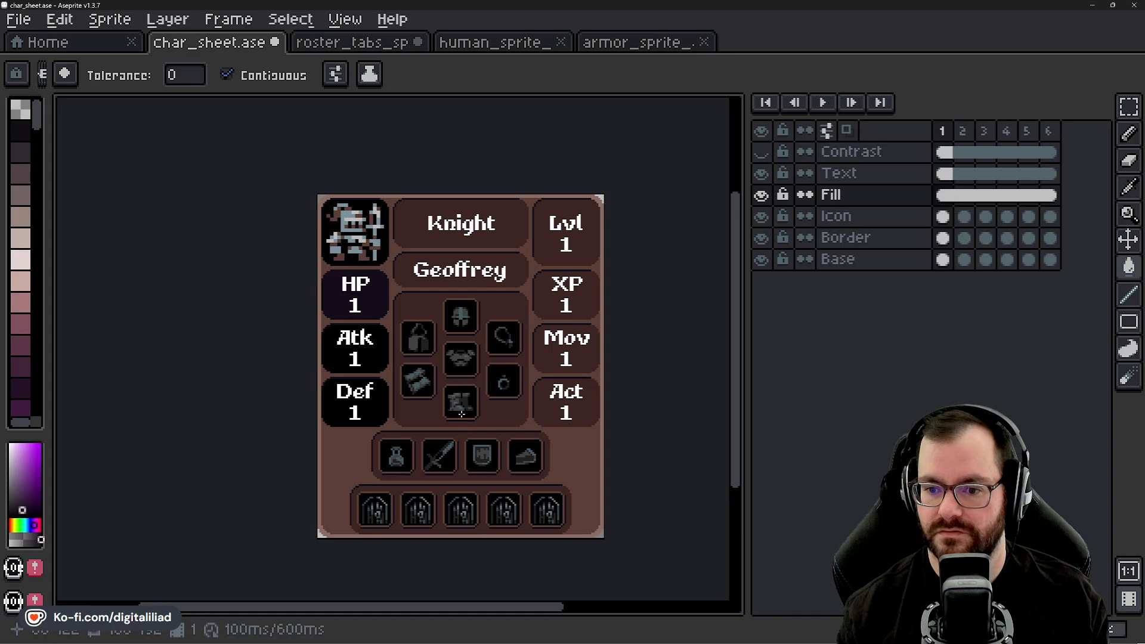
pyautogui.moveTo(461, 398); pyautogui.dragTo(447, 374)
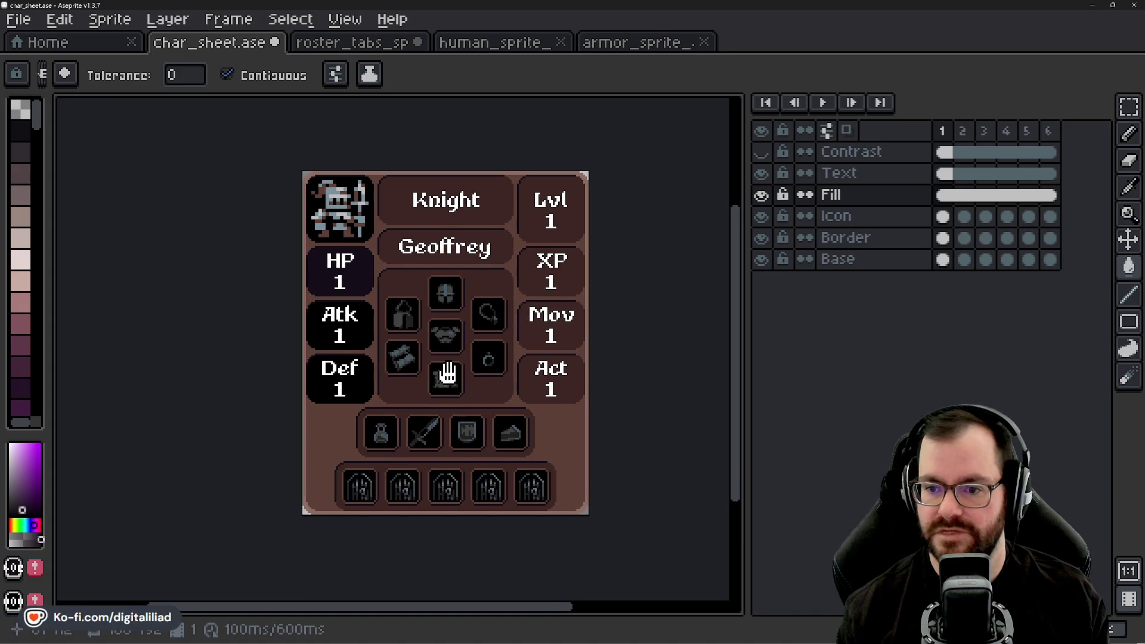
pyautogui.scroll(4, 407, 294)
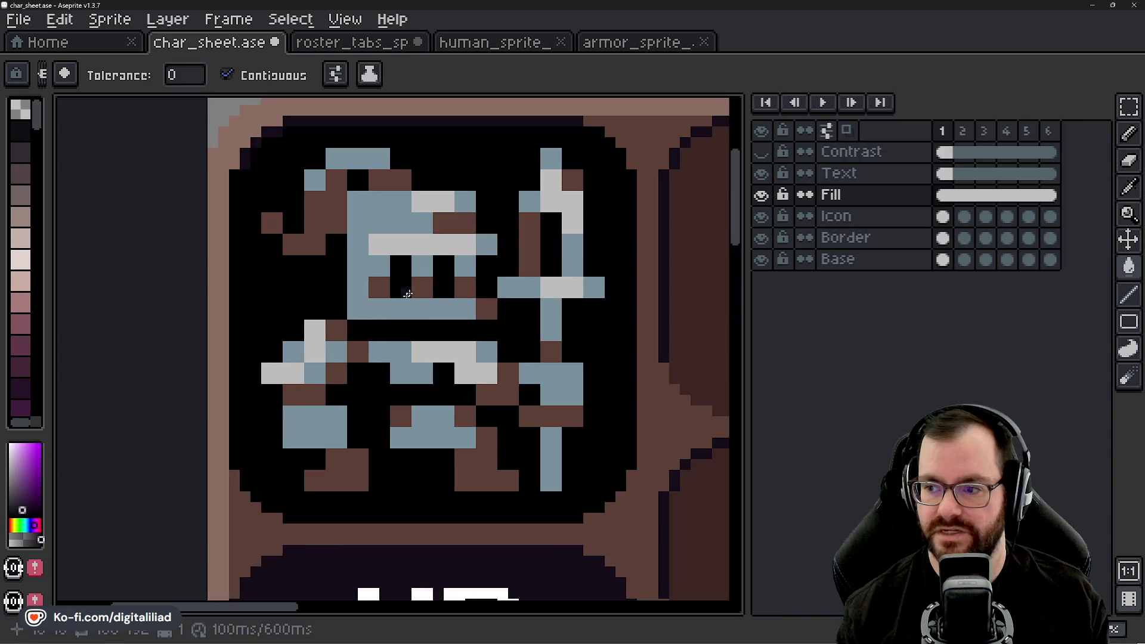
pyautogui.scroll(-2, 309, 272)
pyautogui.scroll(-2, 308, 273)
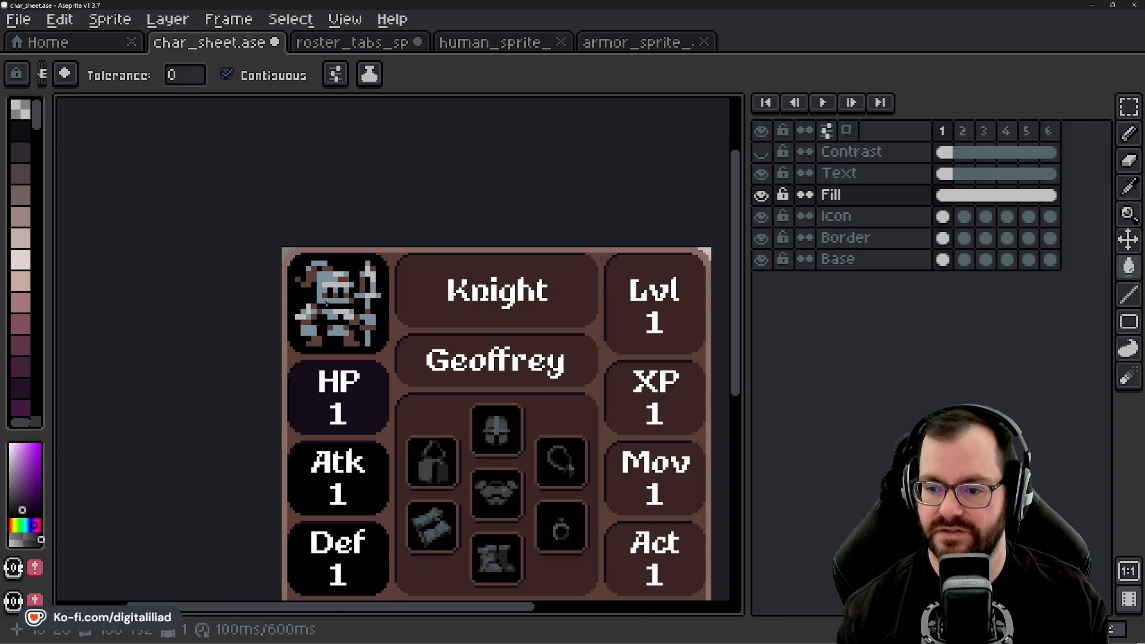
pyautogui.scroll(3, 333, 381)
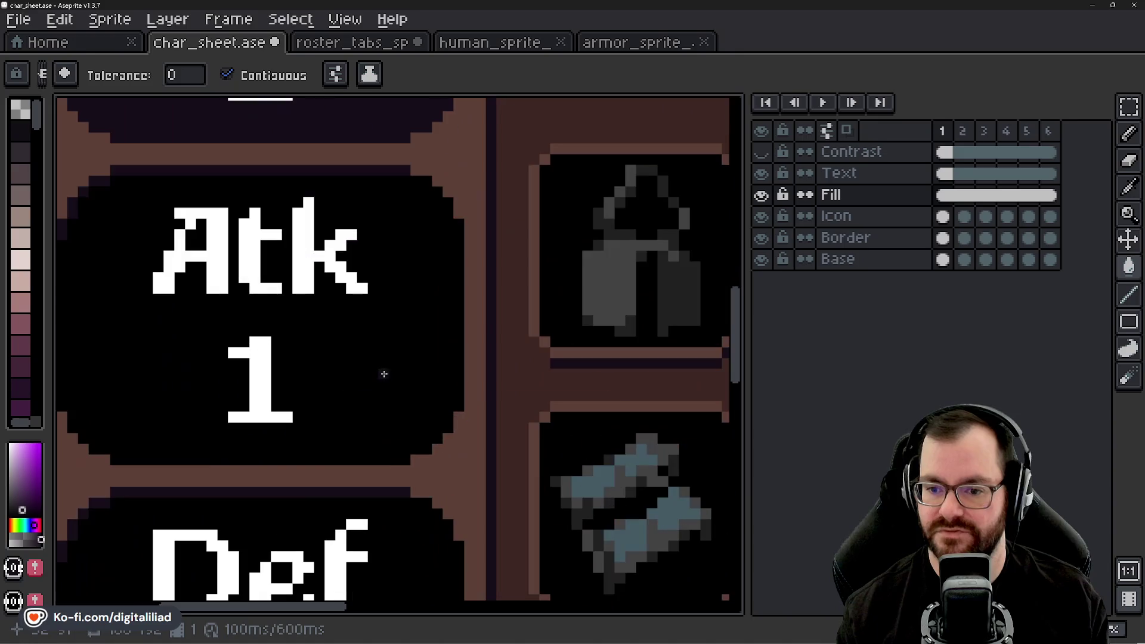
pyautogui.scroll(-1, 350, 358)
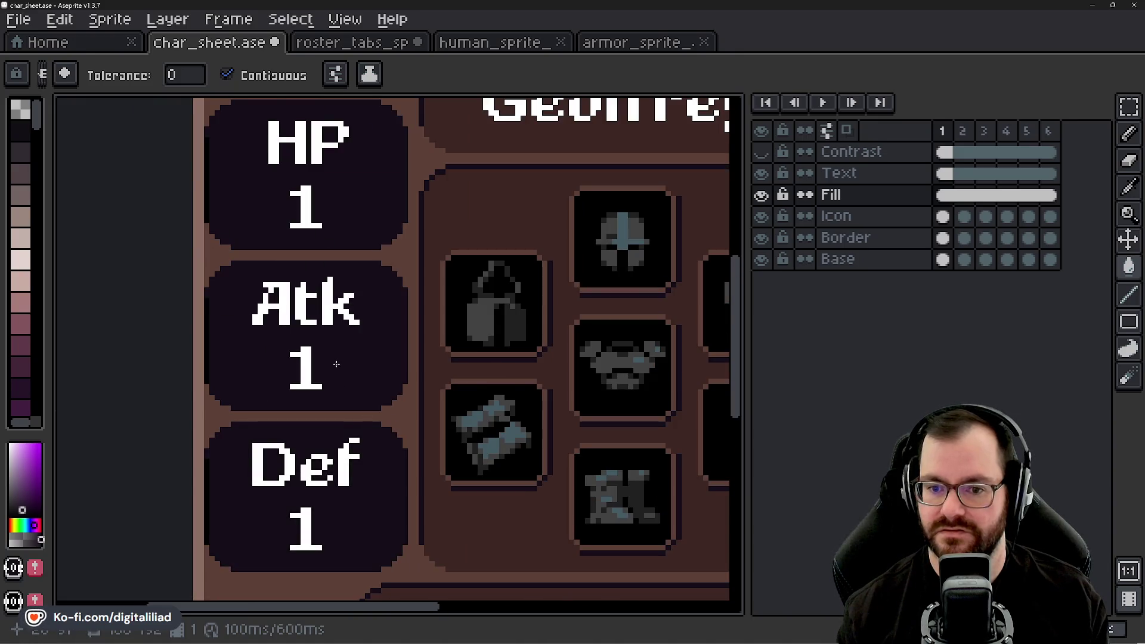
pyautogui.scroll(-2, 336, 363)
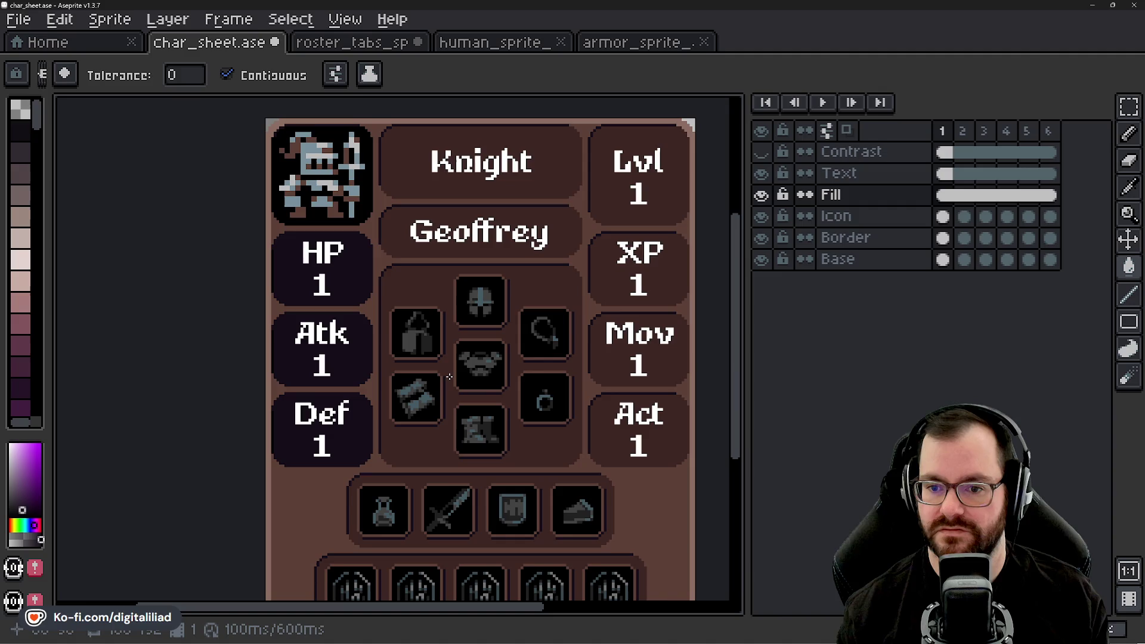
pyautogui.scroll(1, 448, 376)
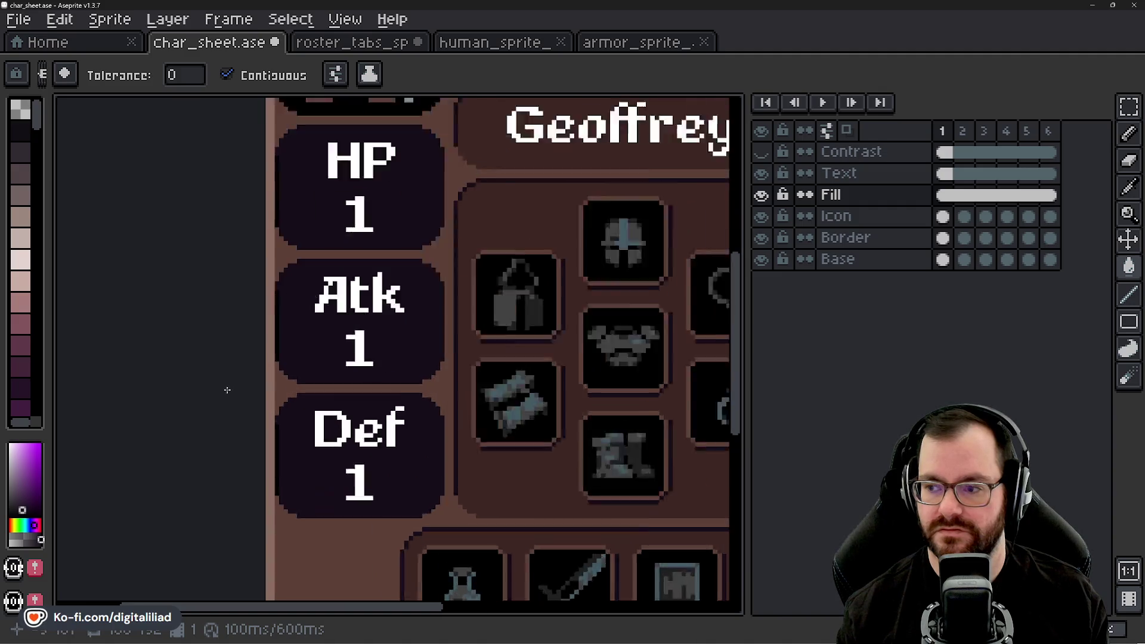
pyautogui.scroll(1, 317, 383)
pyautogui.click(849, 238)
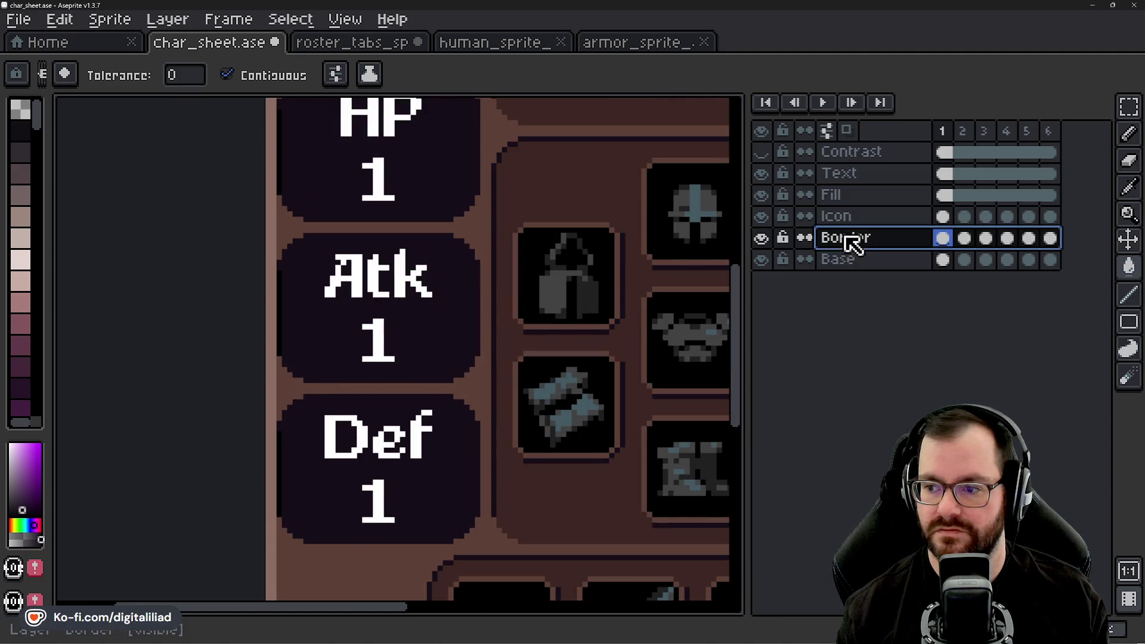
pyautogui.scroll(2, 299, 439)
pyautogui.scroll(1, 256, 340)
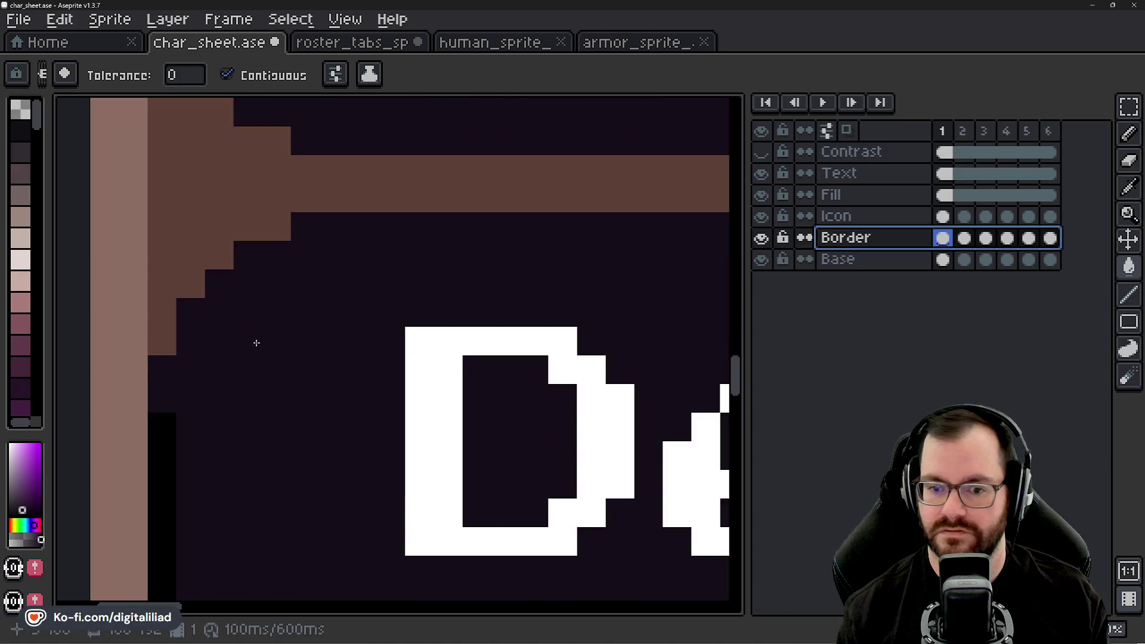
# - With Contiguous off, fill the stat frames' inner edge pixels black on the Border layer
pyautogui.click(276, 84)
pyautogui.click(319, 227)
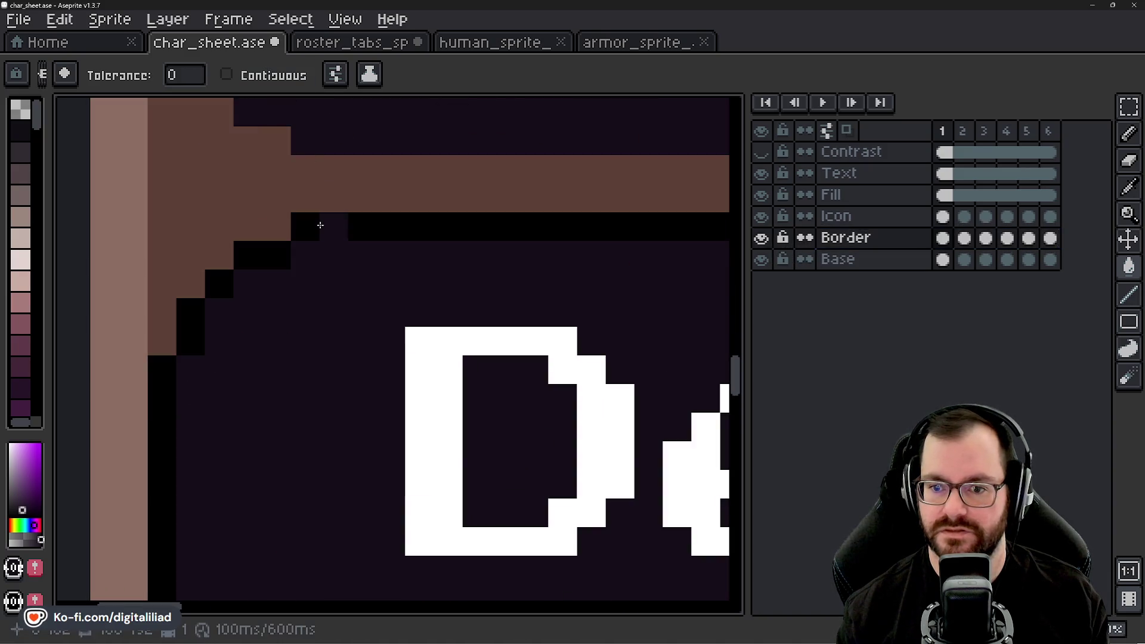
pyautogui.scroll(-3, 314, 269)
pyautogui.scroll(-2, 348, 317)
pyautogui.scroll(-1, 349, 317)
pyautogui.scroll(-2, 349, 318)
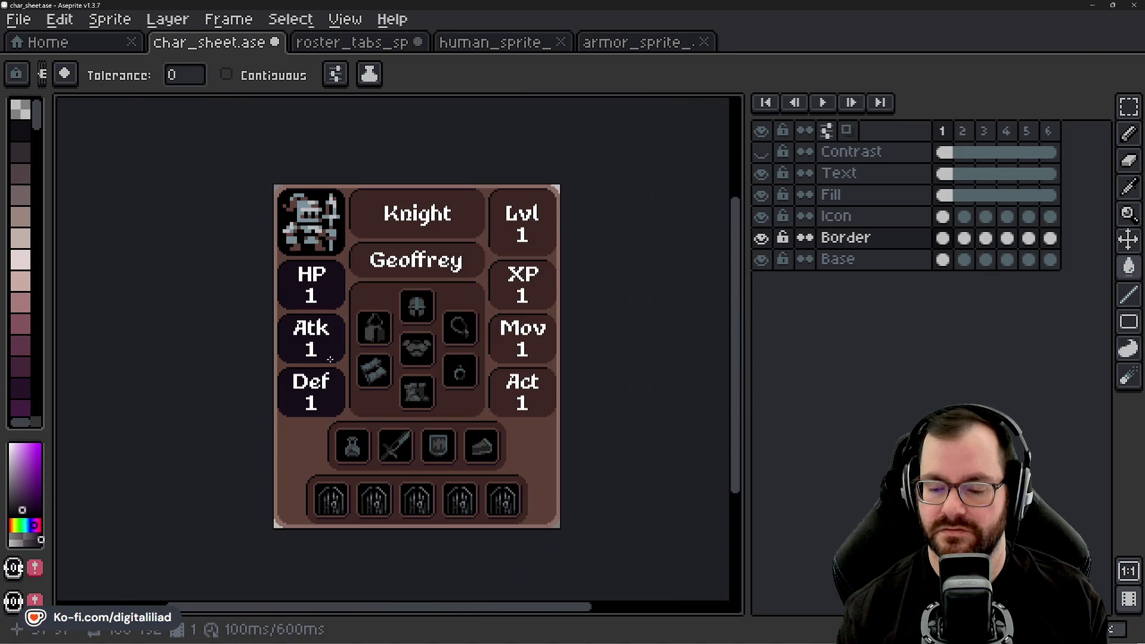
pyautogui.scroll(1, 386, 341)
pyautogui.scroll(1, 387, 342)
pyautogui.scroll(-1, 386, 342)
pyautogui.scroll(1, 390, 367)
pyautogui.scroll(-1, 394, 394)
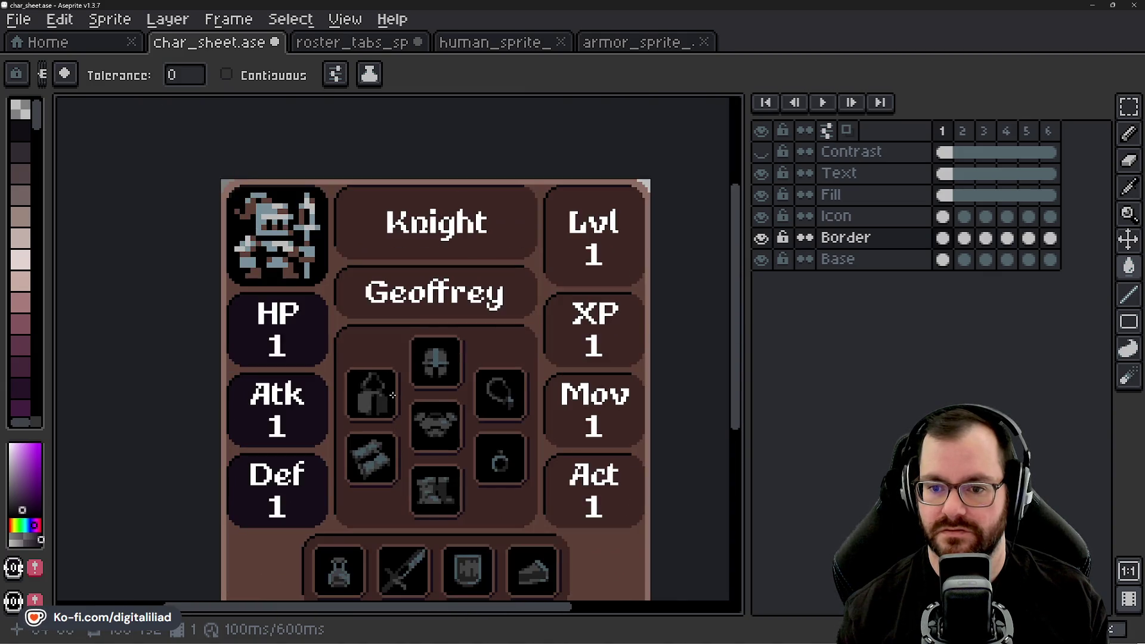
pyautogui.scroll(-2, 404, 421)
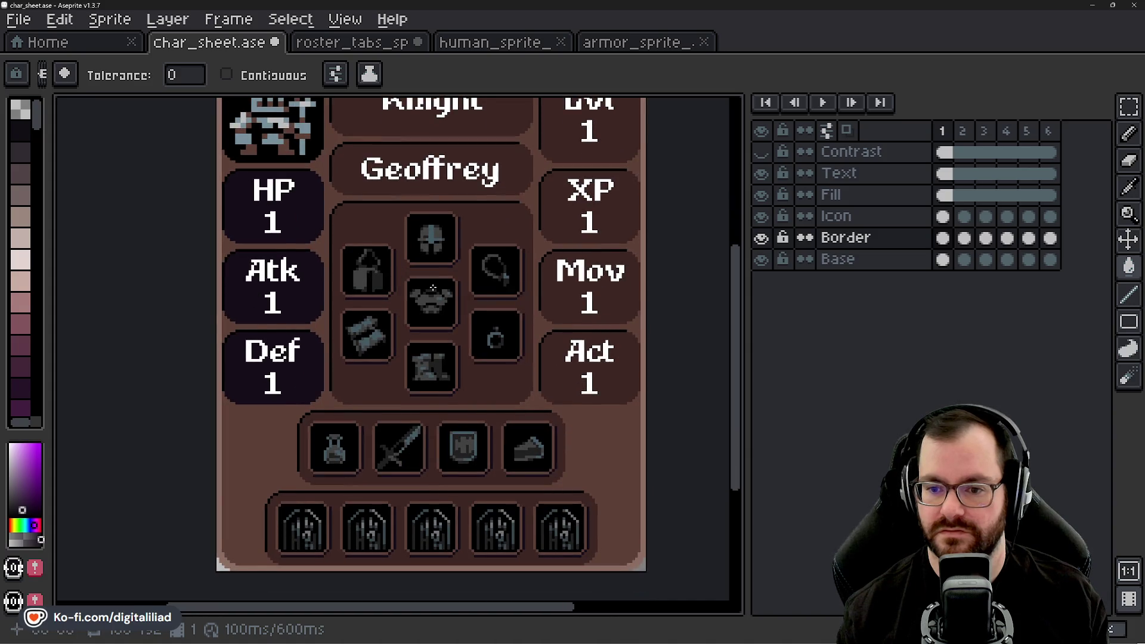
pyautogui.press('Right')
pyautogui.scroll(-1, 432, 287)
pyautogui.scroll(1, 434, 332)
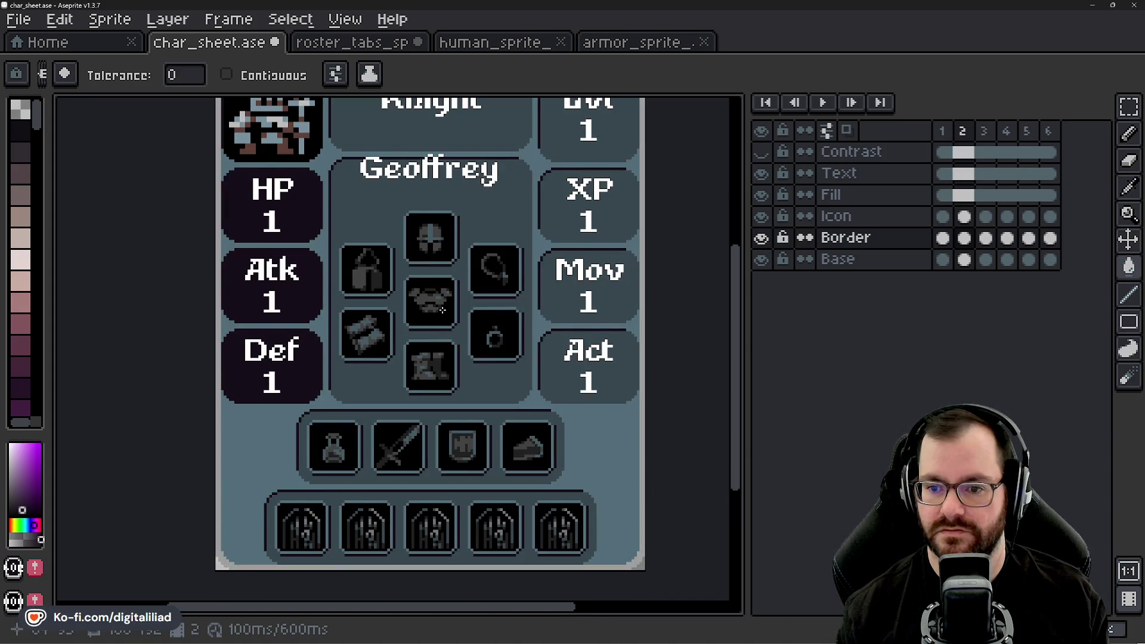
pyautogui.scroll(1, 439, 319)
pyautogui.scroll(1, 252, 252)
pyautogui.press('Left')
pyautogui.press('Right')
pyautogui.press('Left')
pyautogui.press('Right')
pyautogui.scroll(-1, 252, 245)
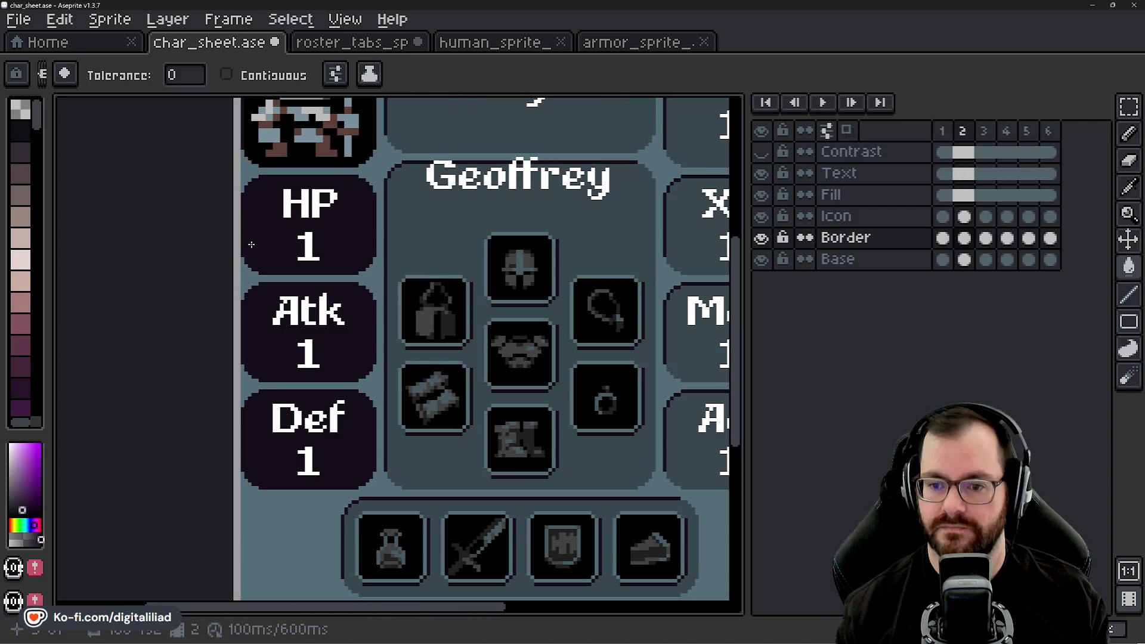
pyautogui.scroll(-2, 251, 245)
pyautogui.scroll(1, 382, 288)
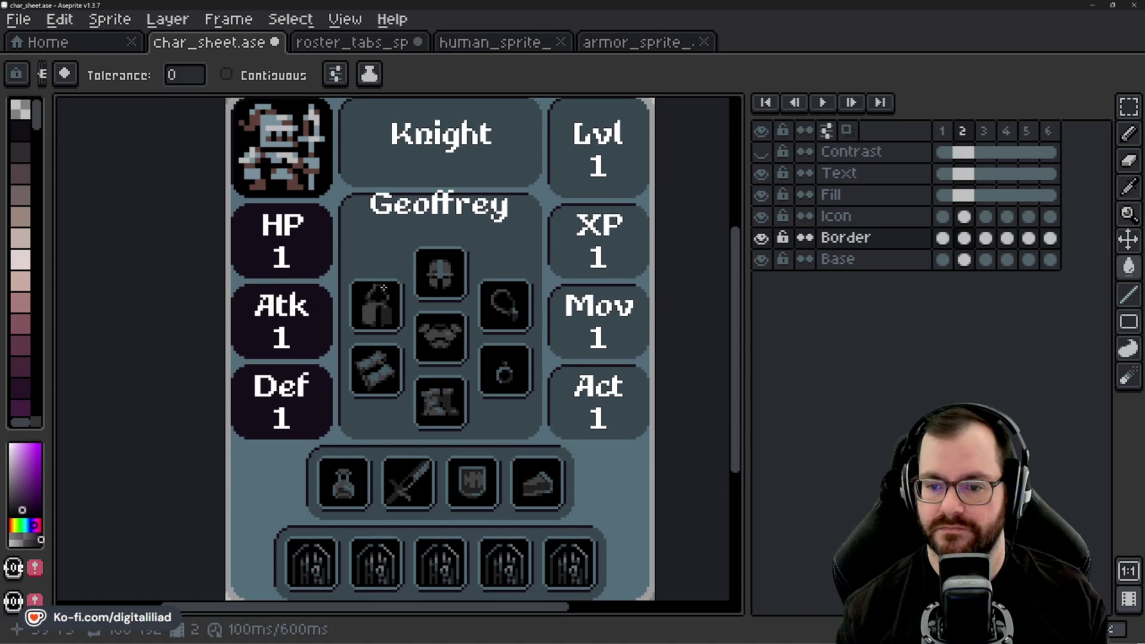
pyautogui.press('Right')
pyautogui.press('Right')
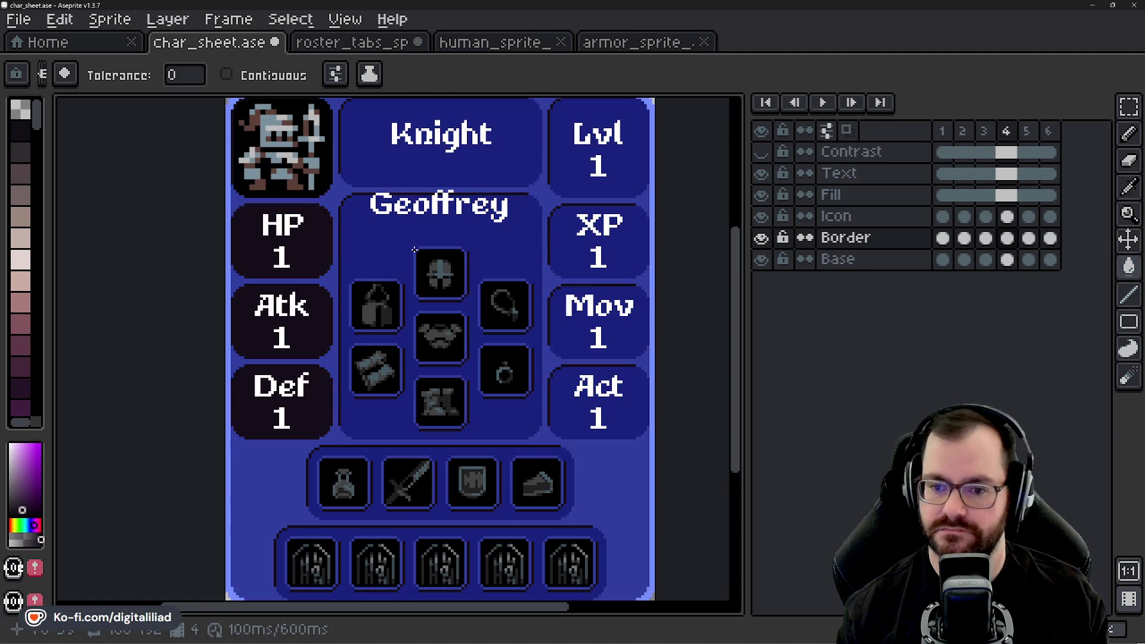
pyautogui.press('Right')
pyautogui.press('Right')
pyautogui.press('Right')
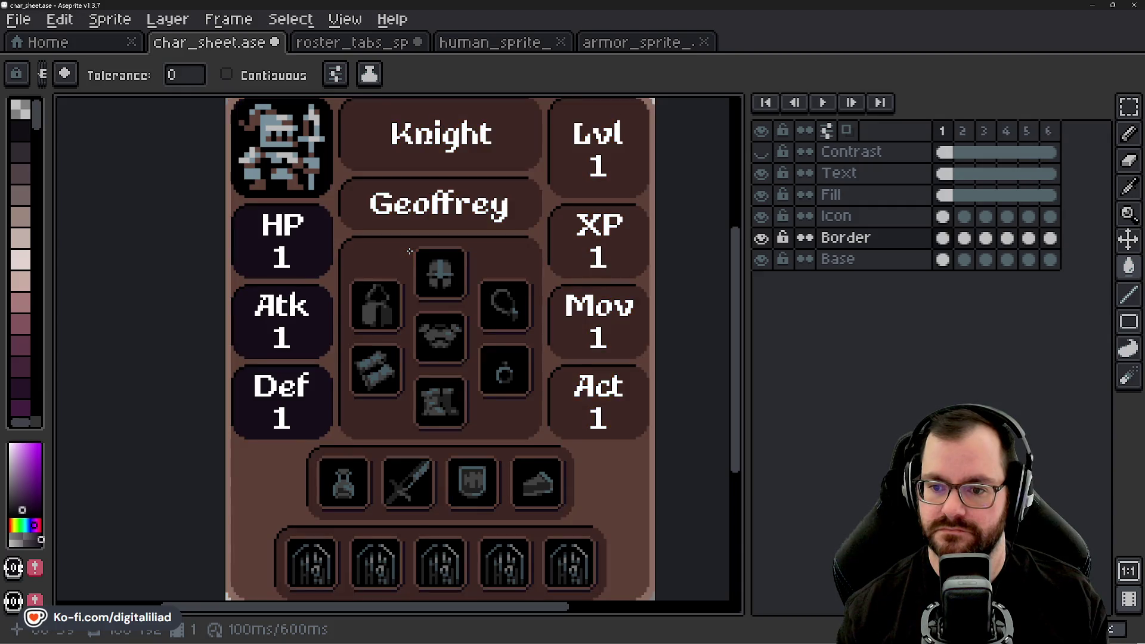
pyautogui.scroll(-1, 411, 299)
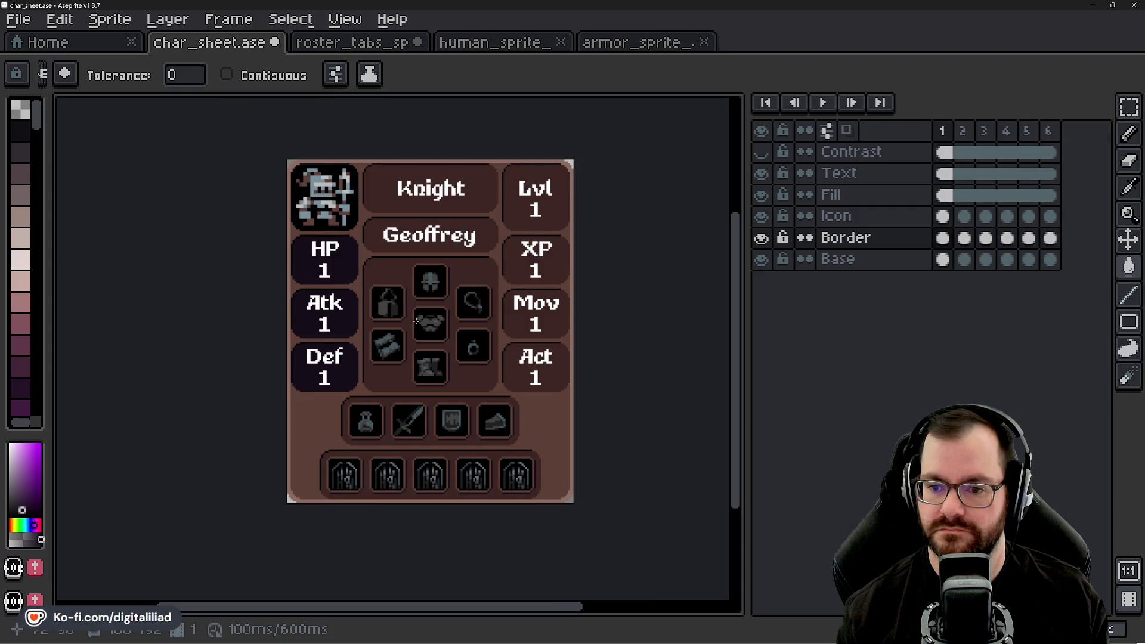
pyautogui.press('Right')
pyautogui.press('Left')
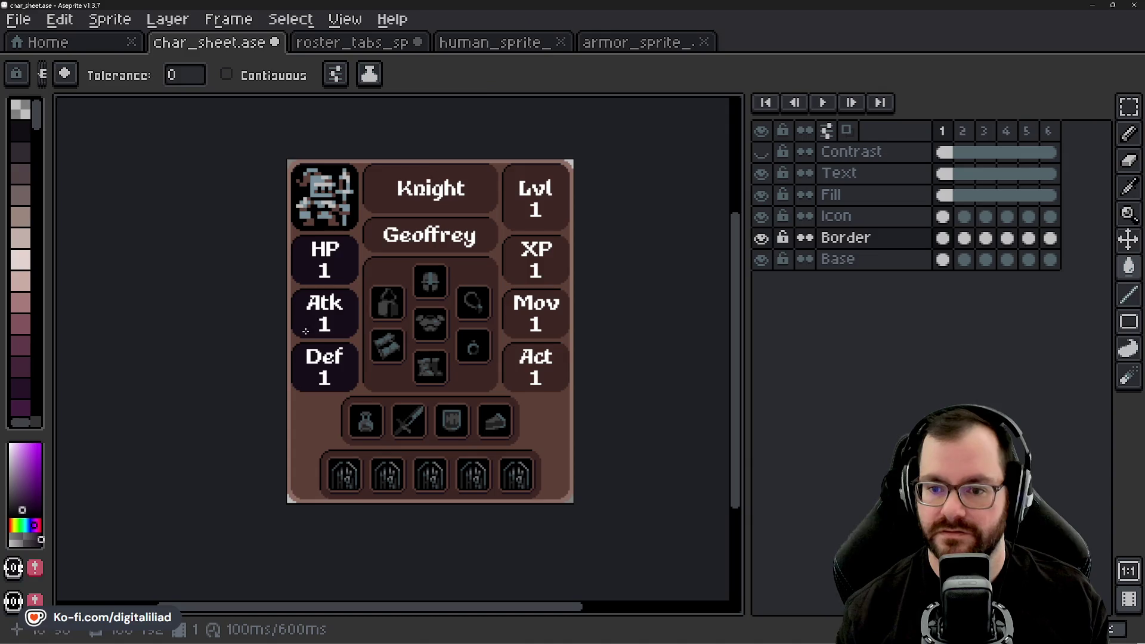
pyautogui.scroll(-2, 337, 287)
pyautogui.scroll(3, 409, 284)
pyautogui.scroll(1, 426, 297)
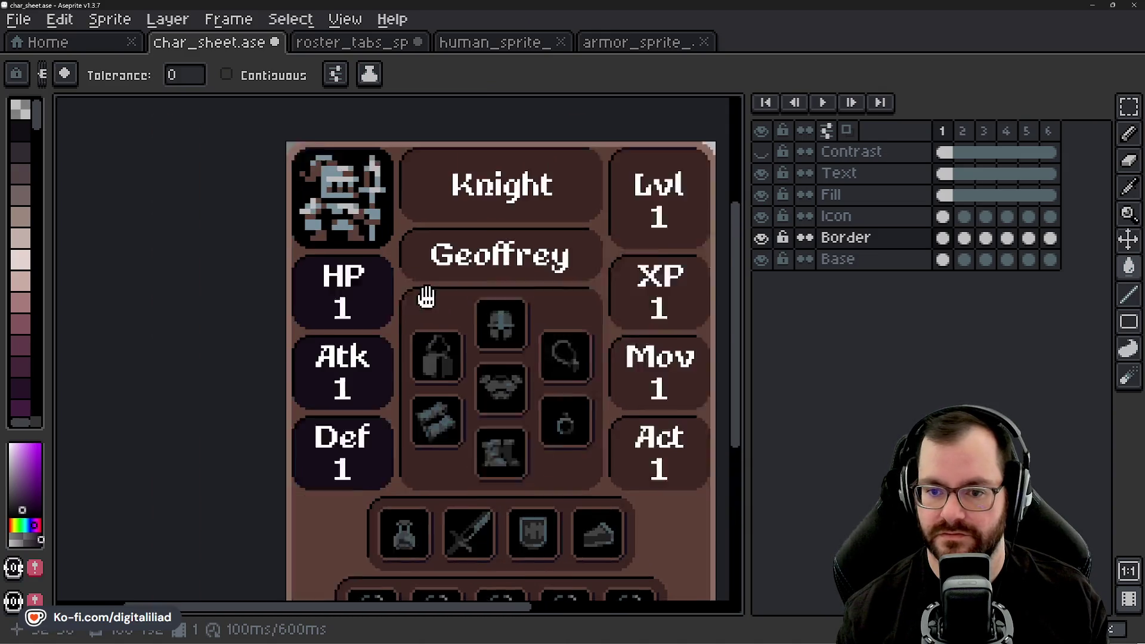
pyautogui.scroll(2, 411, 307)
pyautogui.scroll(1, 411, 307)
pyautogui.scroll(-2, 357, 268)
pyautogui.scroll(1, 358, 269)
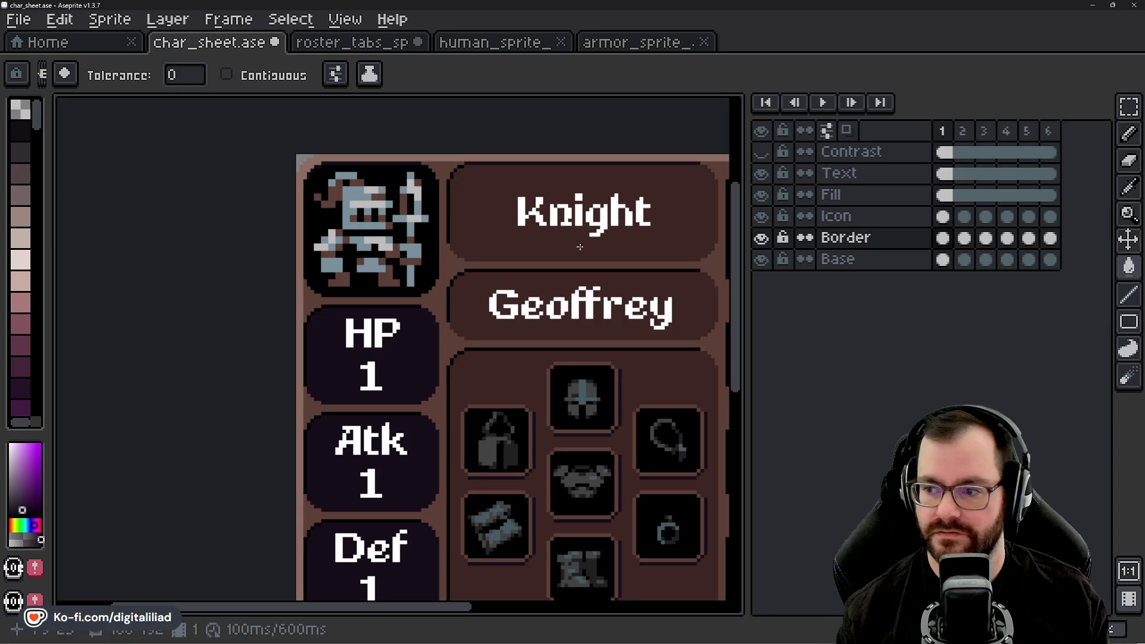
# - Bucket-fill the knight icon's black background dark purple on the Icon layer
pyautogui.click(895, 219)
pyautogui.scroll(1, 338, 202)
pyautogui.scroll(2, 338, 202)
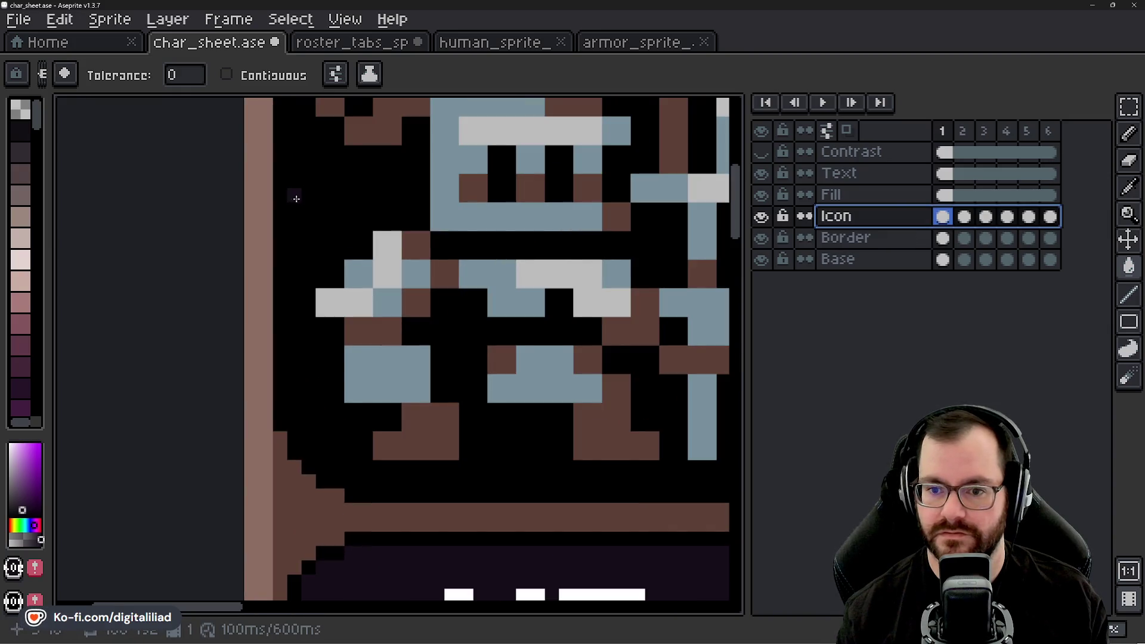
pyautogui.scroll(1, 349, 192)
pyautogui.click(376, 195)
pyautogui.scroll(-2, 377, 225)
pyautogui.scroll(-1, 385, 287)
pyautogui.moveTo(404, 325)
pyautogui.mouseDown()
pyautogui.moveTo(329, 243)
pyautogui.moveTo(329, 273)
pyautogui.mouseUp()
pyautogui.moveTo(363, 373); pyautogui.dragTo(373, 377)
pyautogui.scroll(-1, 362, 373)
pyautogui.scroll(-1, 361, 370)
pyautogui.press('Escape')
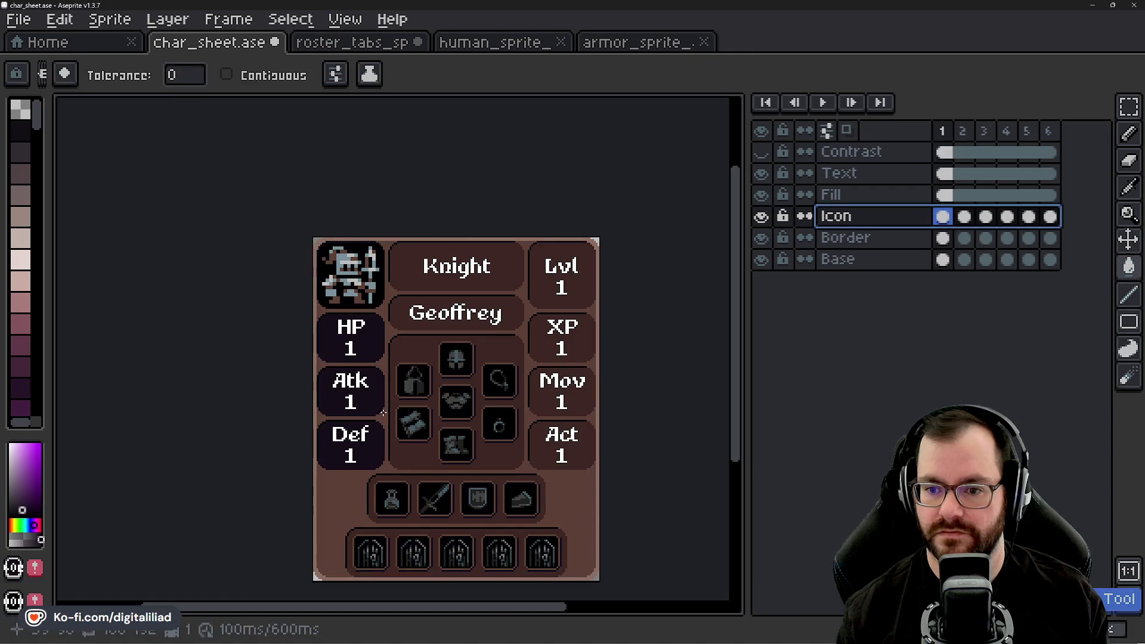
pyautogui.scroll(1, 390, 420)
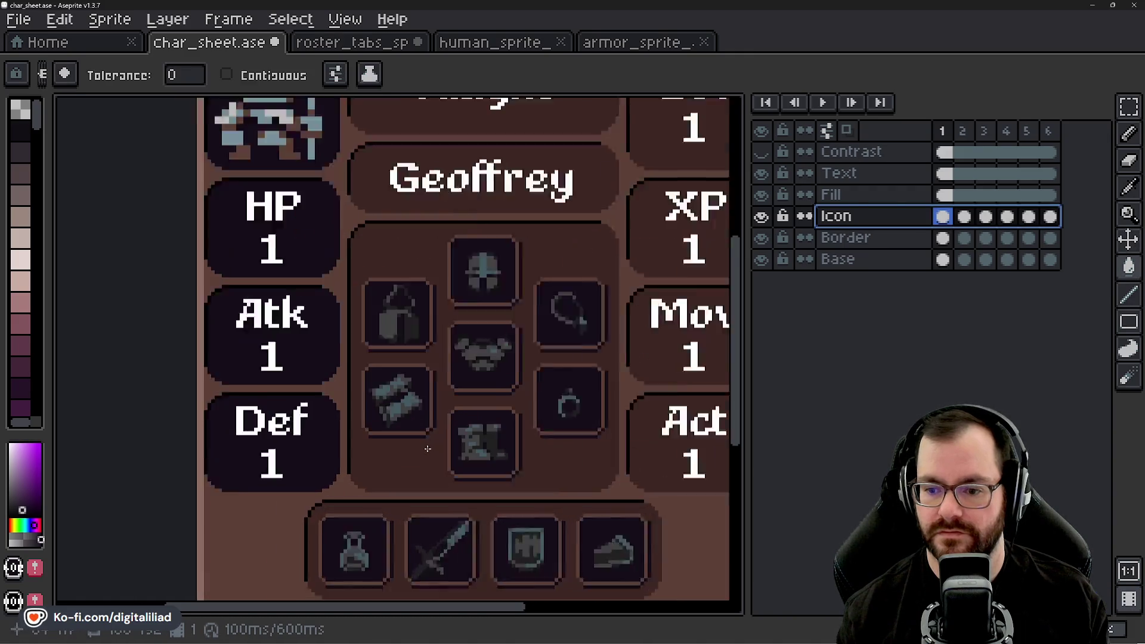
pyautogui.scroll(1, 403, 407)
pyautogui.scroll(-1, 411, 398)
pyautogui.scroll(2, 418, 391)
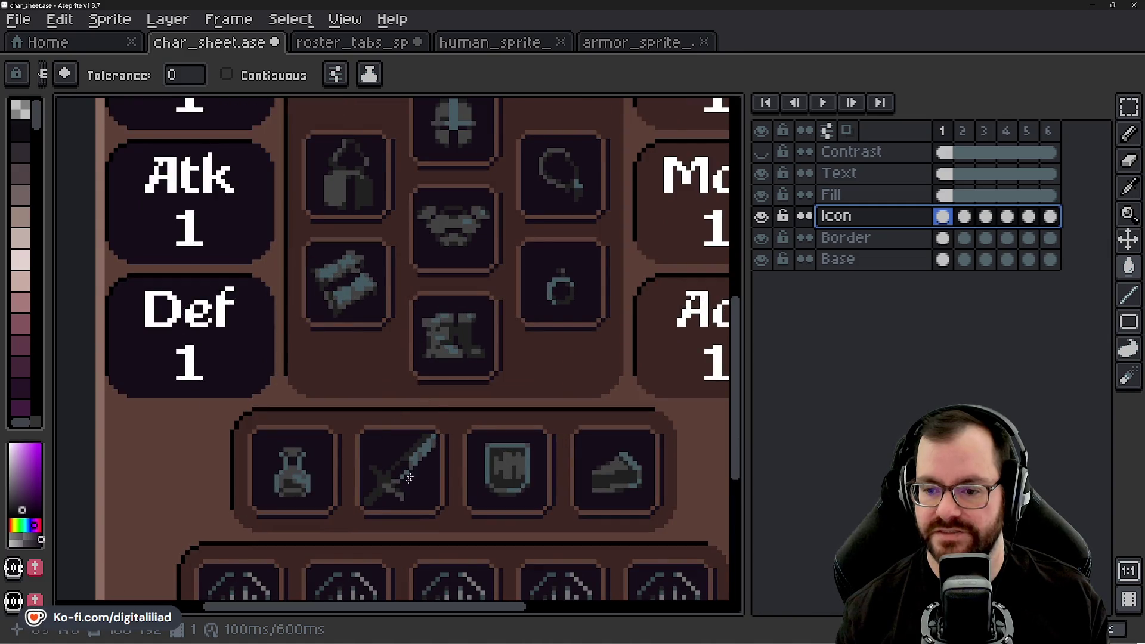
pyautogui.scroll(-3, 389, 418)
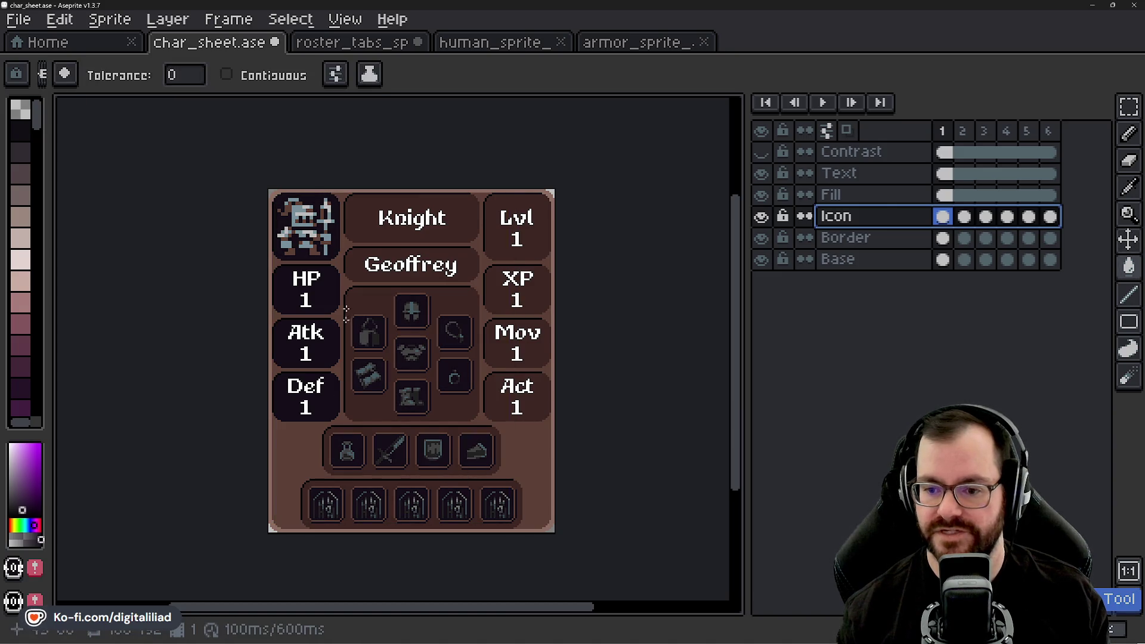
pyautogui.scroll(1, 358, 345)
pyautogui.scroll(2, 127, 356)
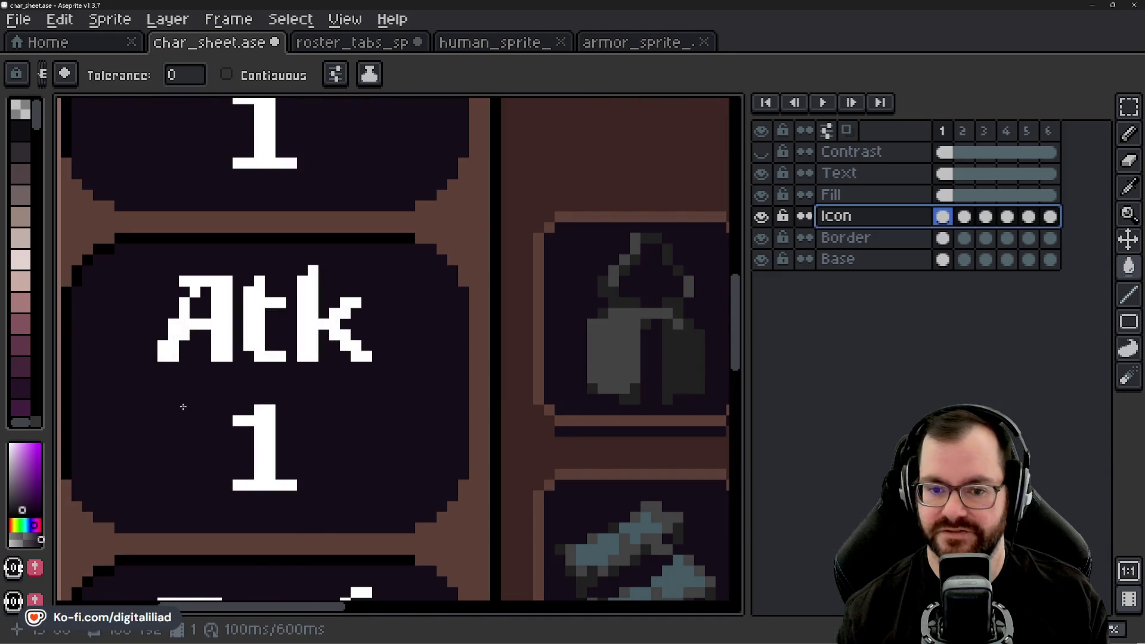
pyautogui.scroll(-2, 183, 407)
pyautogui.scroll(-1, 416, 380)
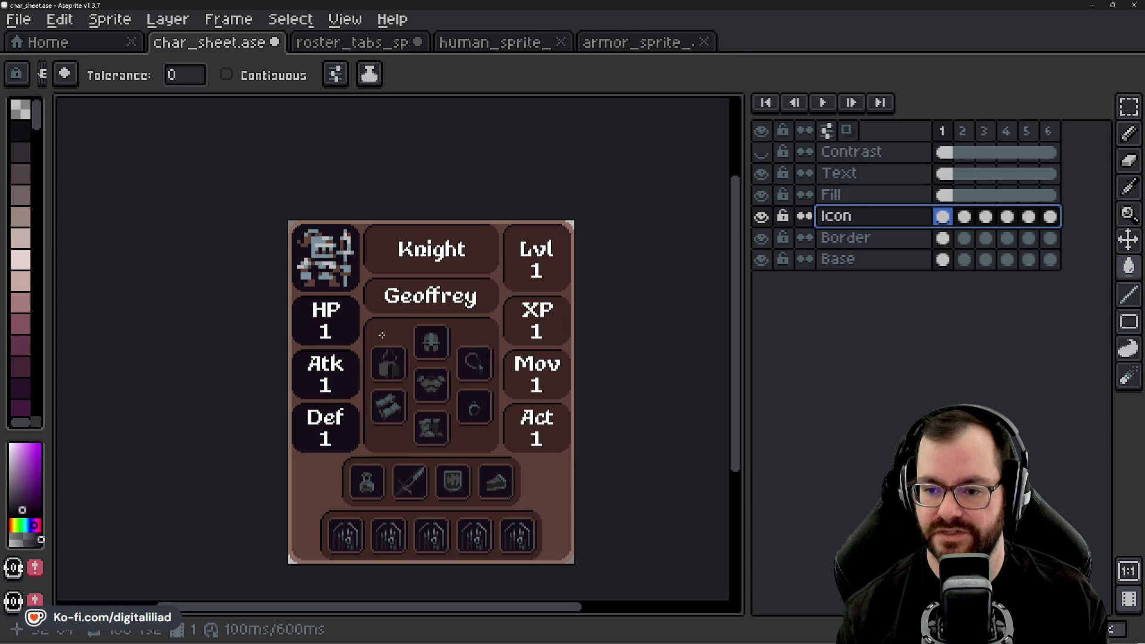
pyautogui.scroll(-1, 405, 420)
pyautogui.scroll(1, 427, 435)
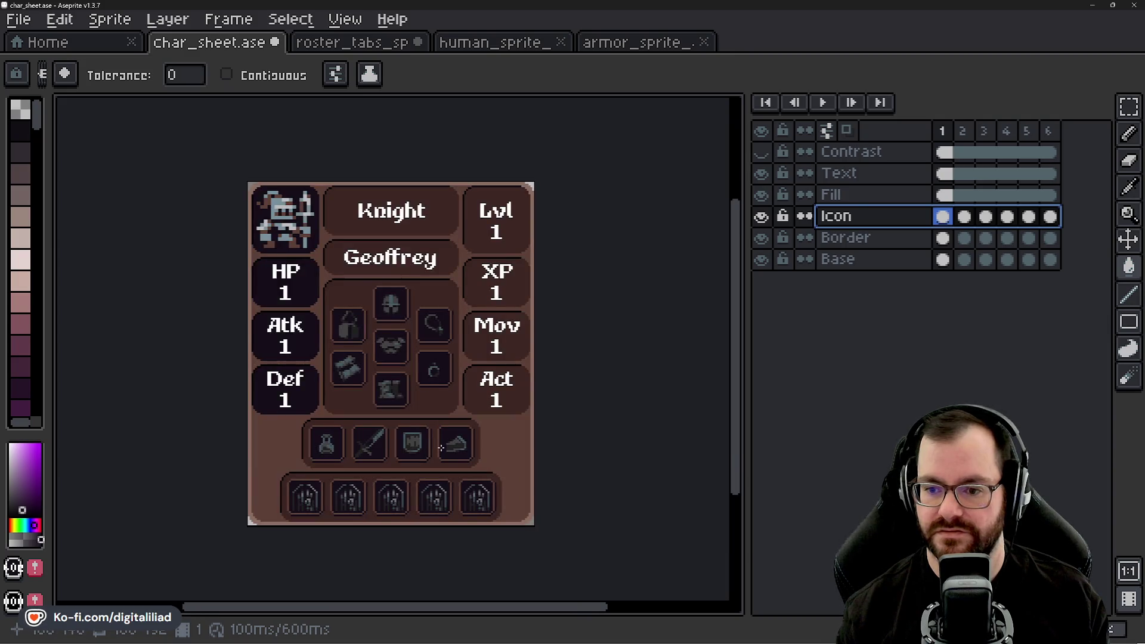
pyautogui.scroll(-1, 422, 408)
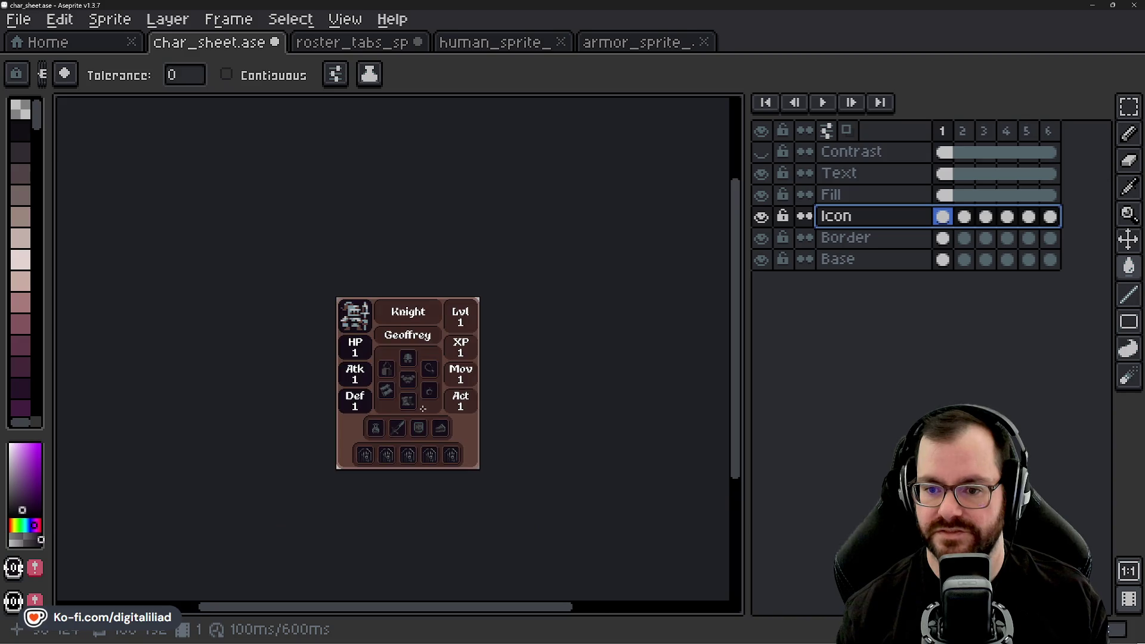
pyautogui.scroll(2, 387, 386)
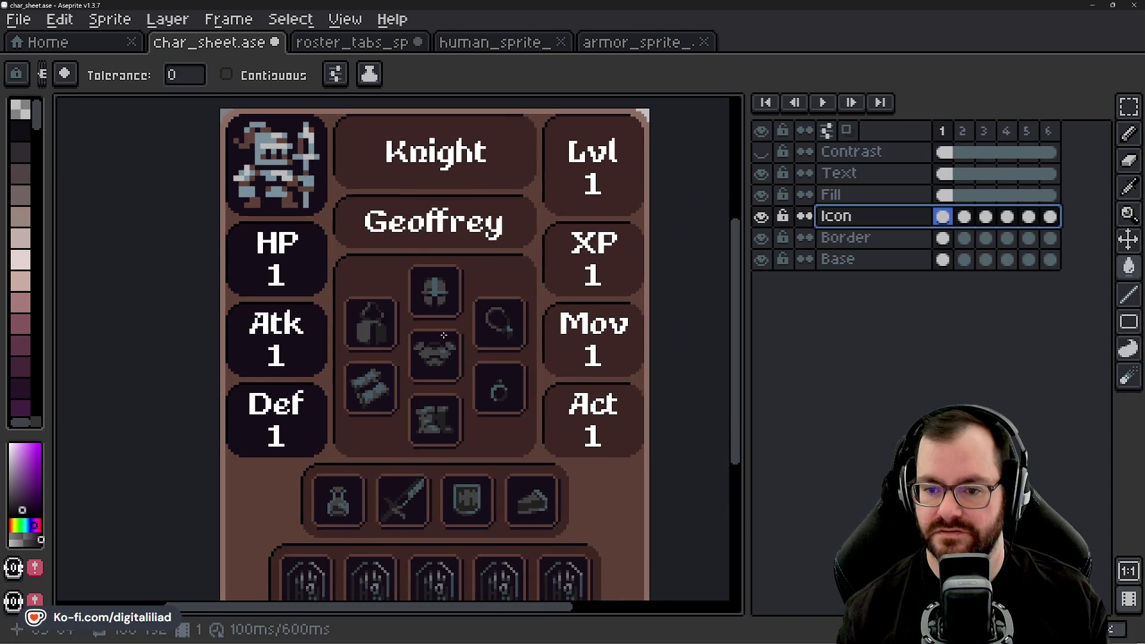
pyautogui.keyDown('ctrl'); pyautogui.click(440, 340); pyautogui.keyUp('ctrl')
pyautogui.scroll(-3, 421, 327)
pyautogui.scroll(3, 421, 326)
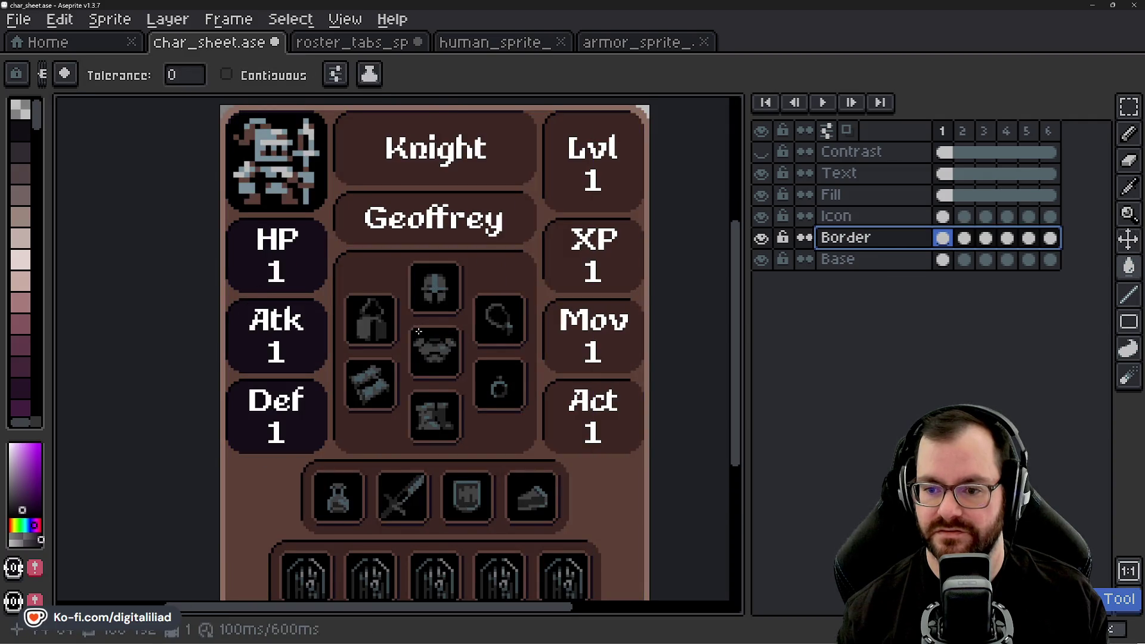
# - Hide the Icon layer's dark boxes and make the Border layer visible again
pyautogui.keyDown('ctrl'); pyautogui.click(417, 331); pyautogui.keyUp('ctrl')
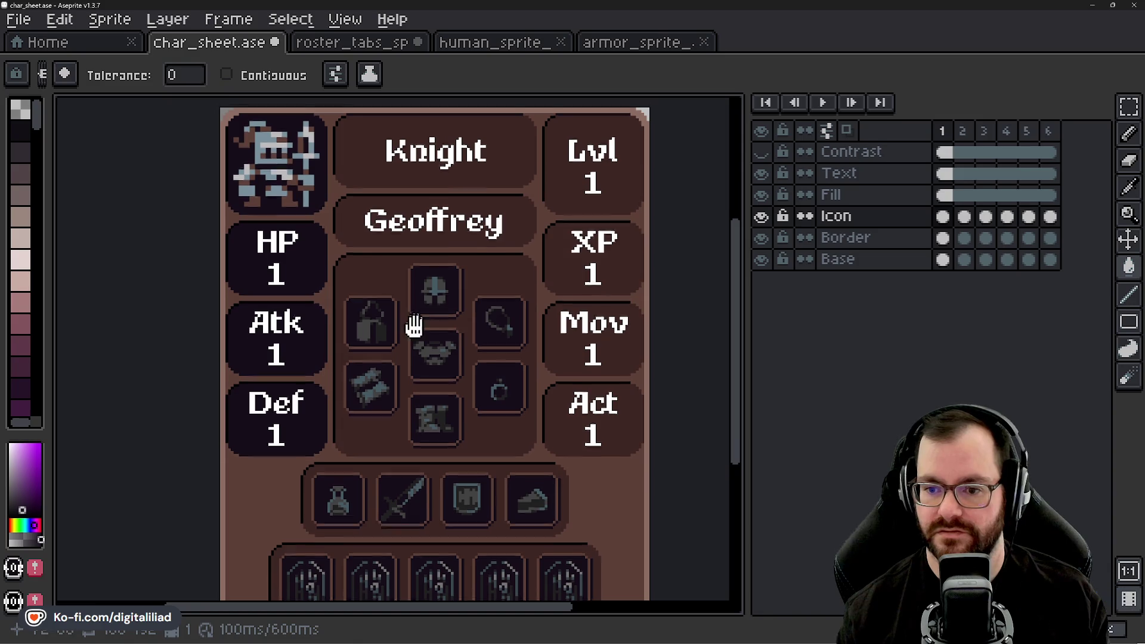
pyautogui.scroll(1, 415, 327)
pyautogui.scroll(1, 414, 326)
pyautogui.click(792, 195)
pyautogui.scroll(1, 504, 251)
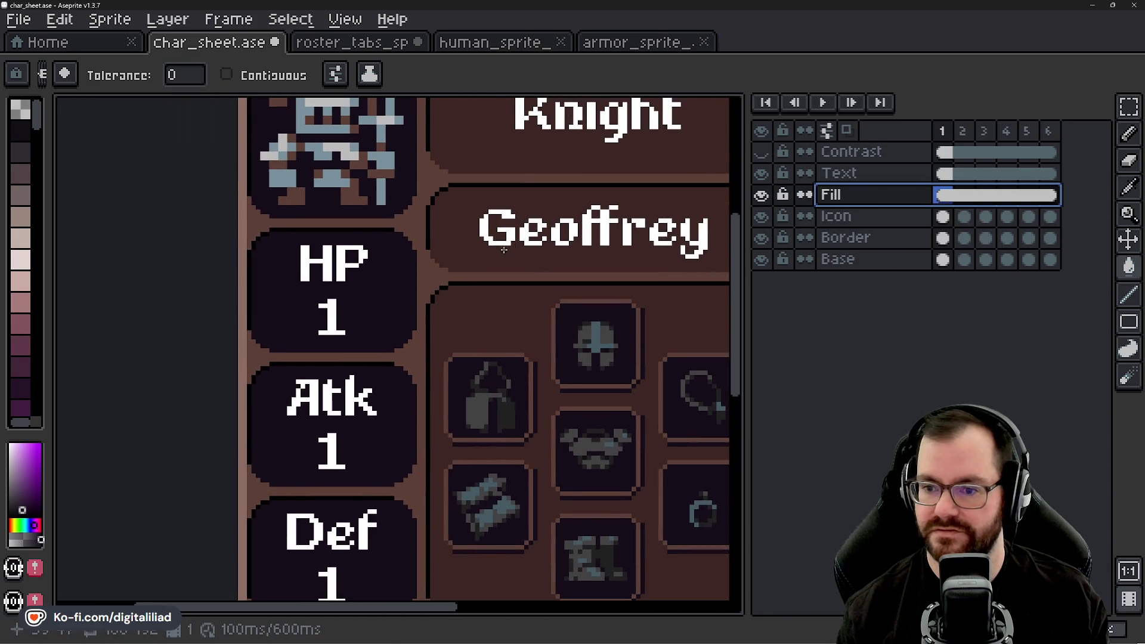
pyautogui.click(1127, 105)
pyautogui.scroll(1, 269, 248)
pyautogui.scroll(1, 256, 238)
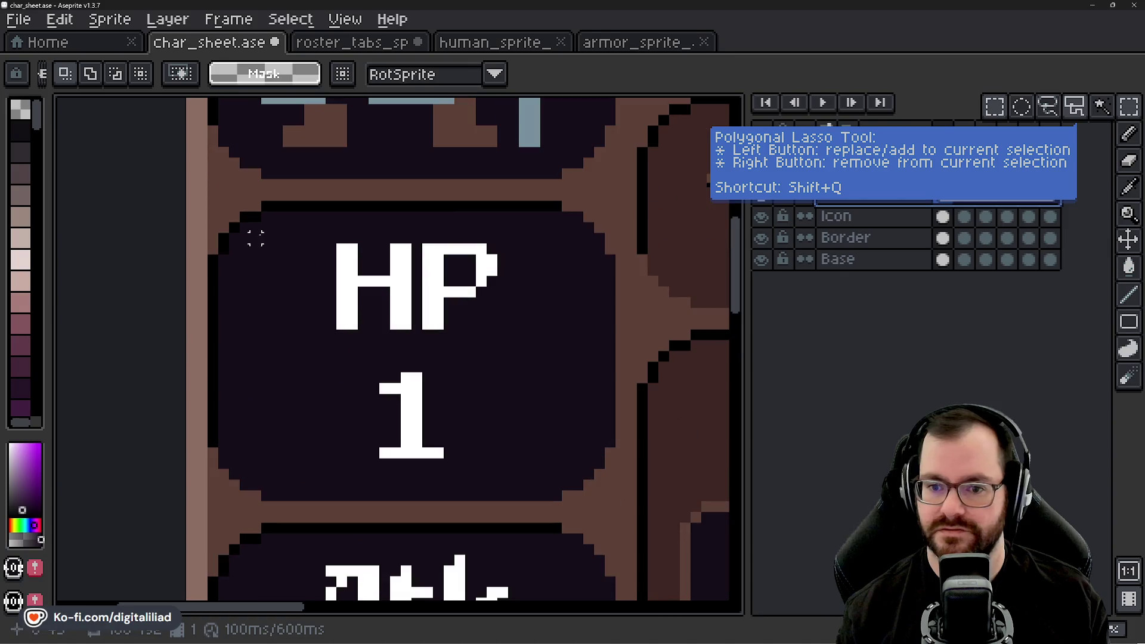
pyautogui.scroll(-3, 222, 225)
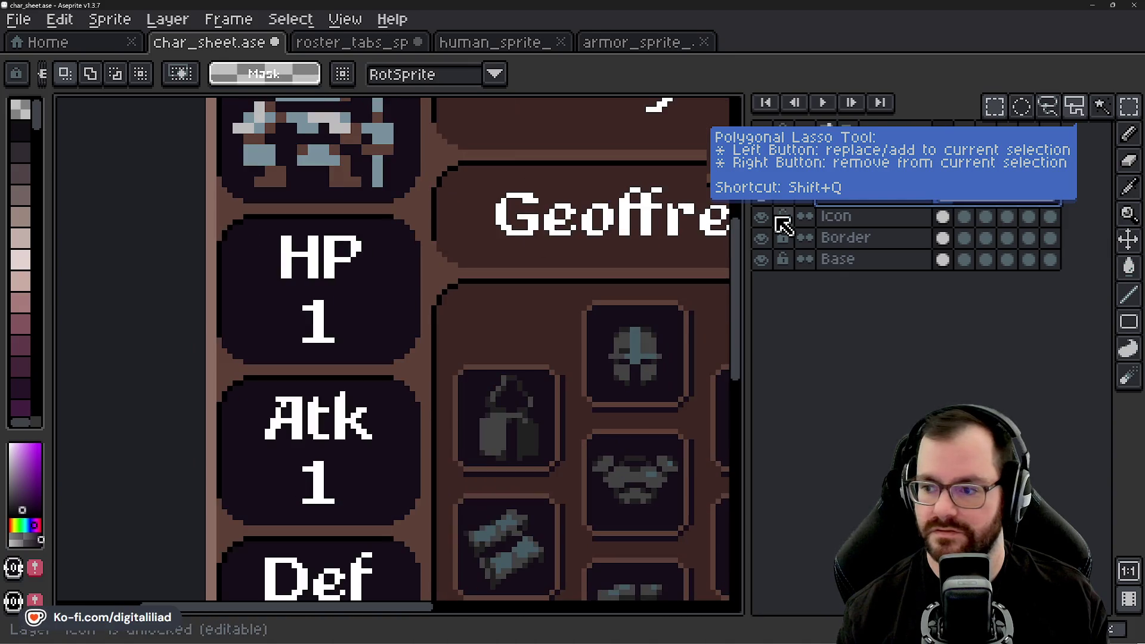
pyautogui.click(761, 216)
pyautogui.scroll(-3, 631, 328)
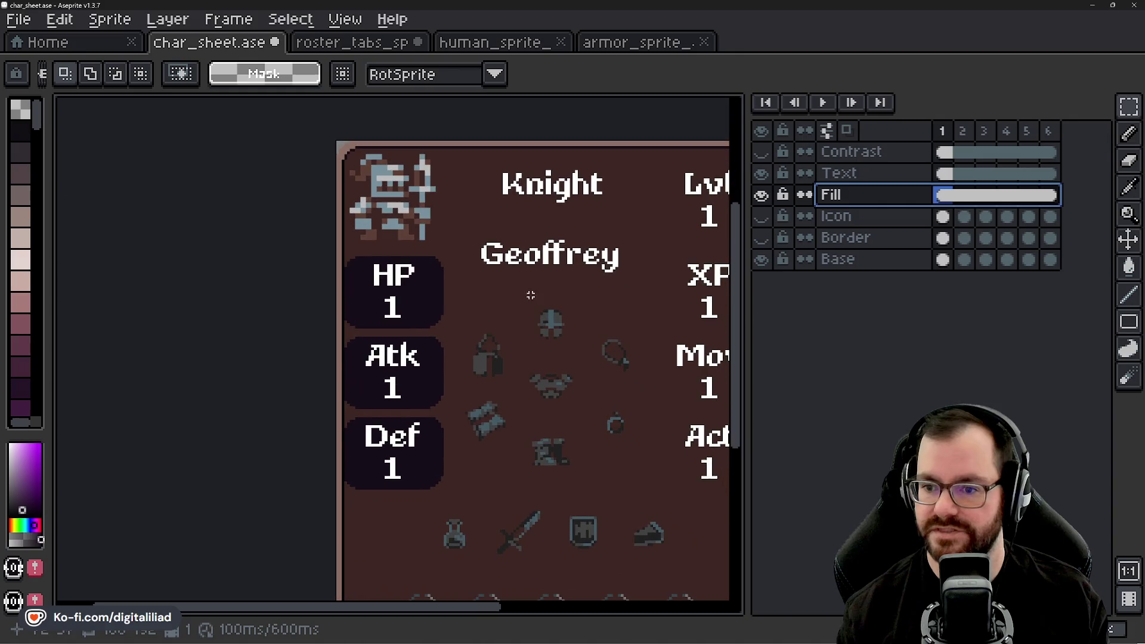
pyautogui.click(761, 238)
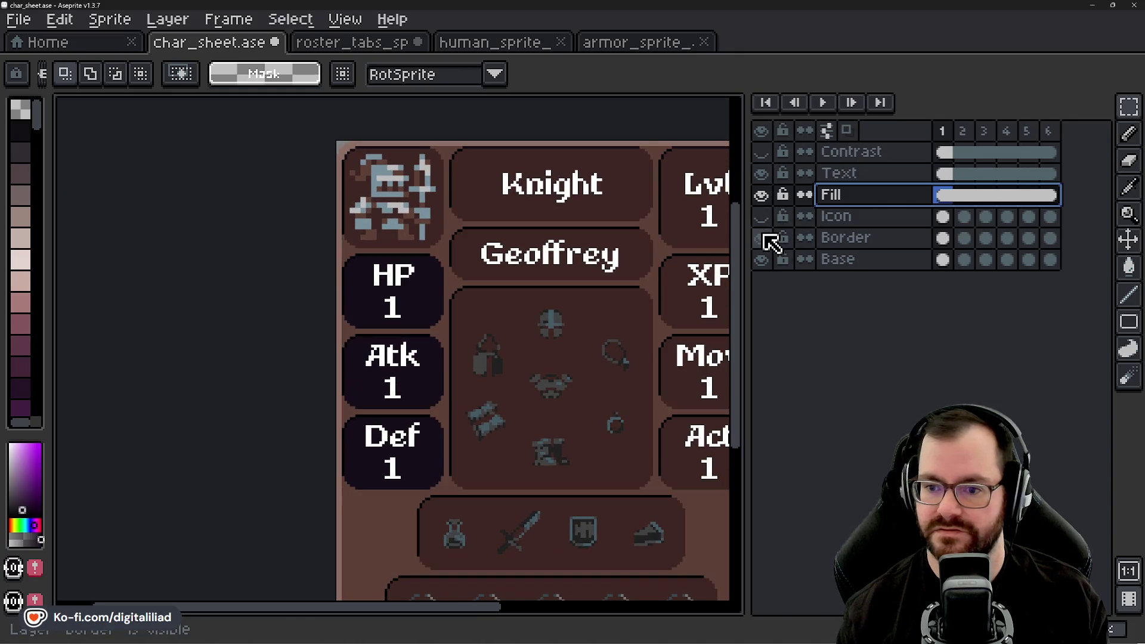
pyautogui.scroll(4, 416, 157)
pyautogui.scroll(2, 416, 157)
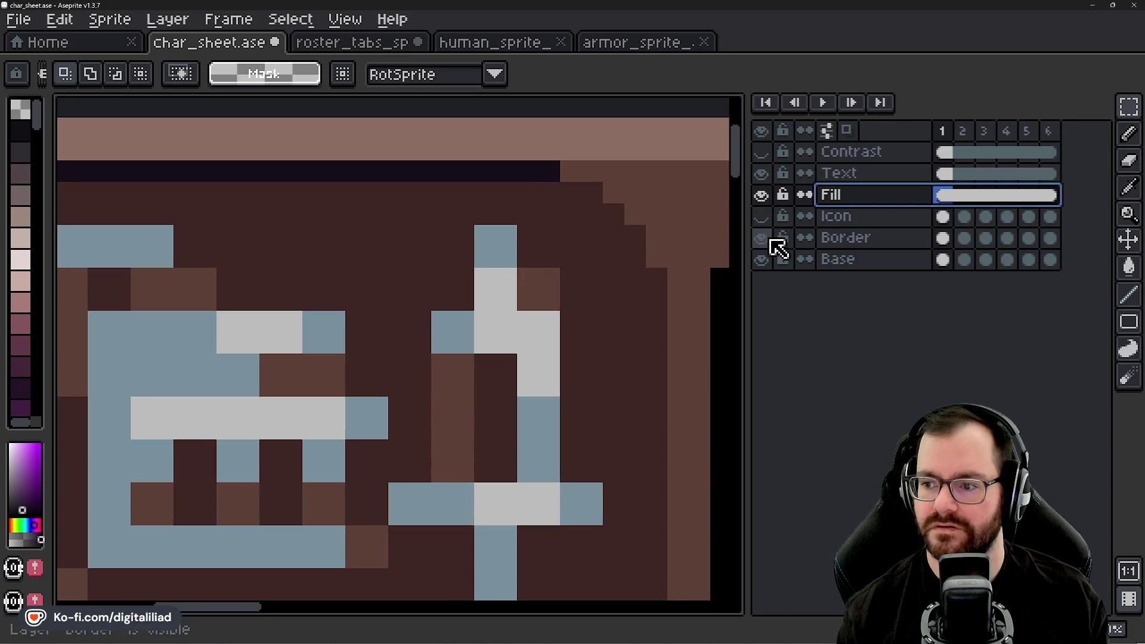
# - Toggle the Border, Fill and Base layers to compare what each contributes
pyautogui.click(767, 239)
pyautogui.click(768, 239)
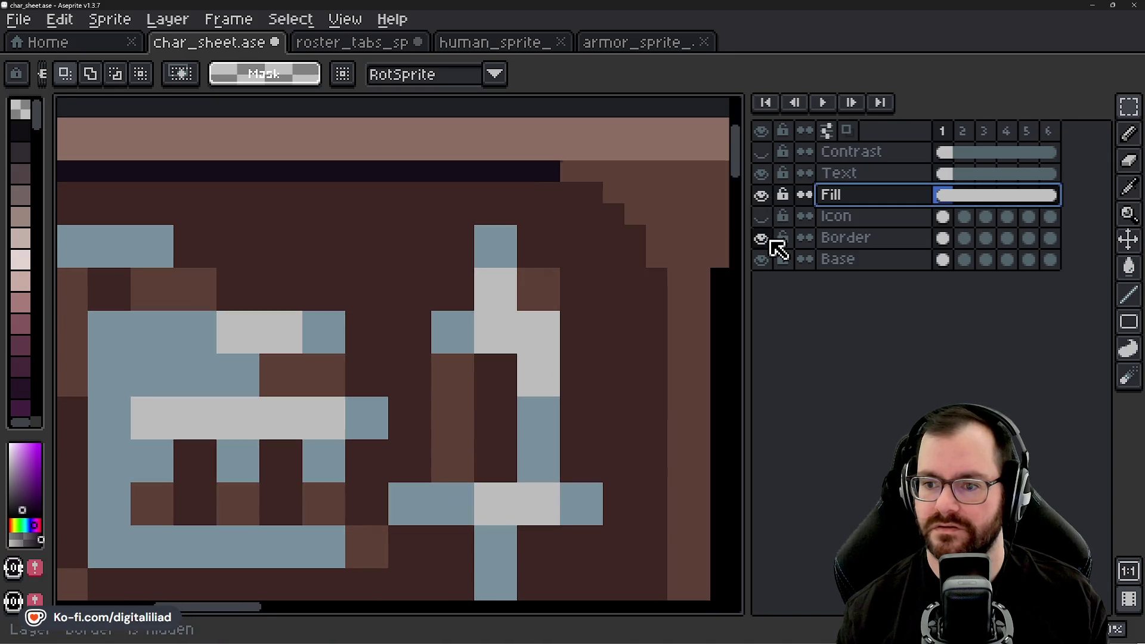
pyautogui.click(762, 195)
pyautogui.click(763, 195)
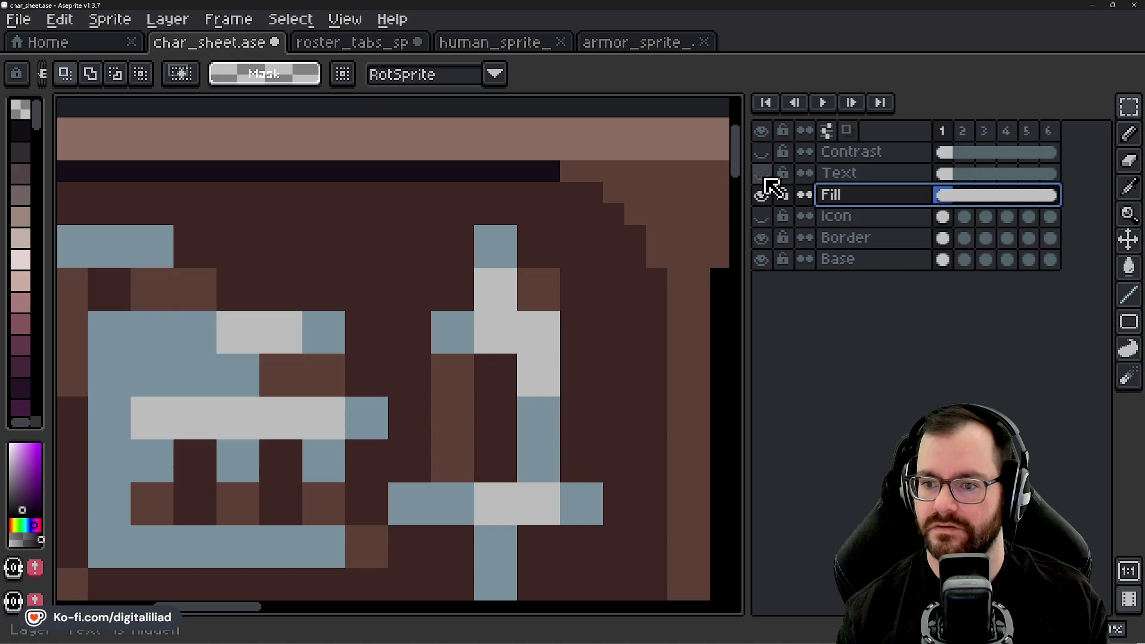
pyautogui.click(763, 240)
pyautogui.click(763, 240)
pyautogui.click(762, 260)
pyautogui.click(763, 260)
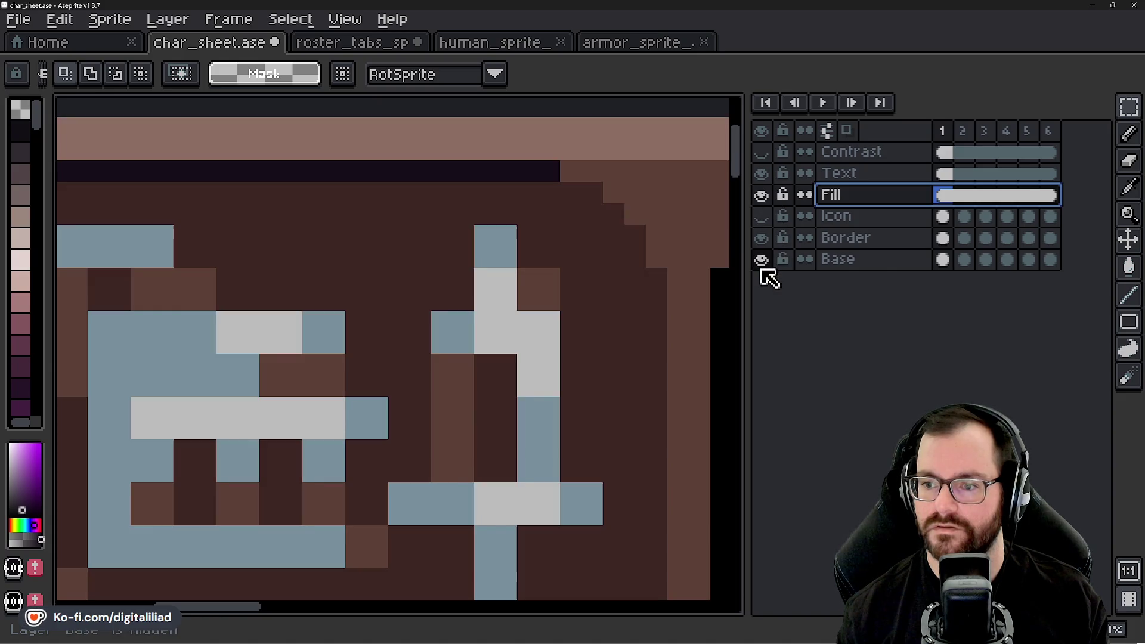
pyautogui.scroll(-1, 324, 298)
pyautogui.scroll(-1, 324, 298)
pyautogui.scroll(3, 324, 298)
pyautogui.press('i')
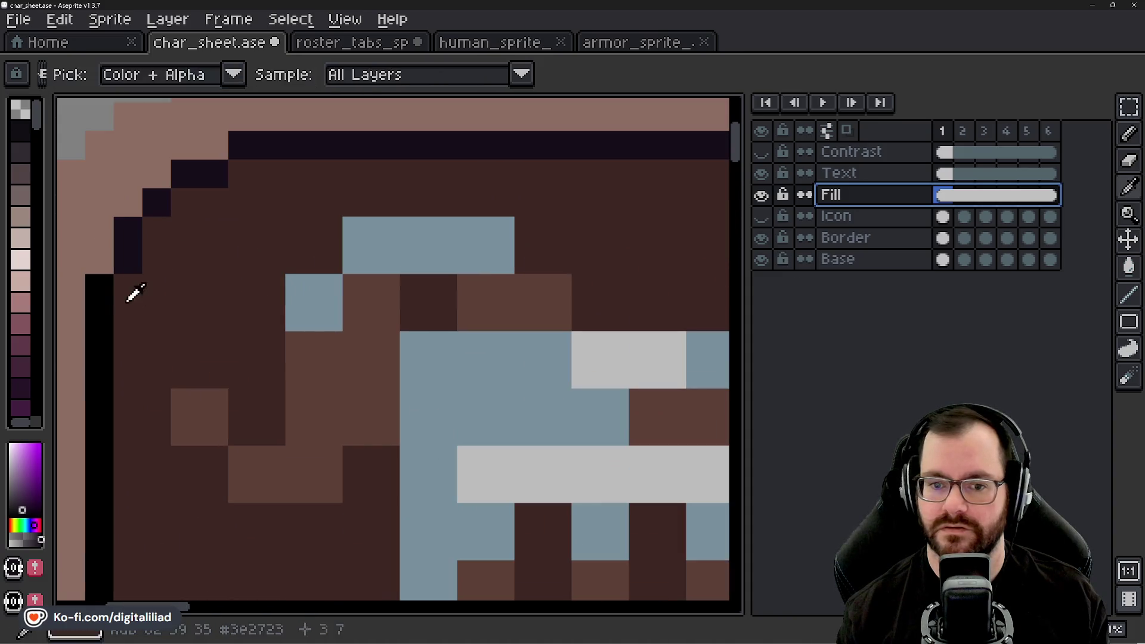
# - Try black bucket fills on several layers, undoing them, keeping one on the Base layer's top outline
pyautogui.press('g')
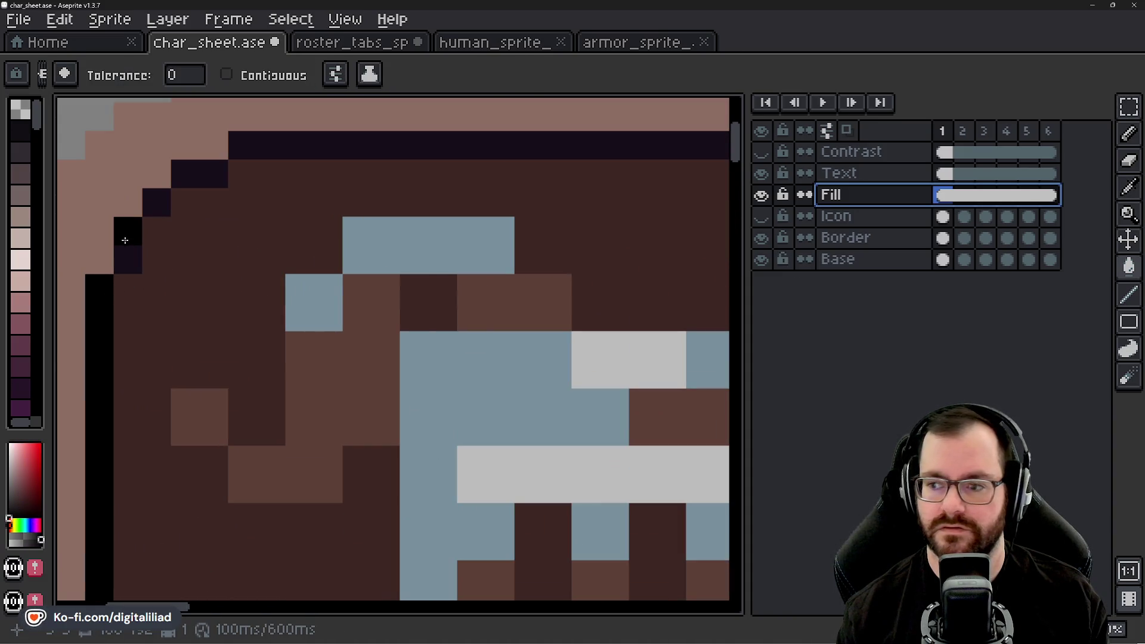
pyautogui.click(124, 240)
pyautogui.hotkey('ctrl', 'z')
pyautogui.click(863, 238)
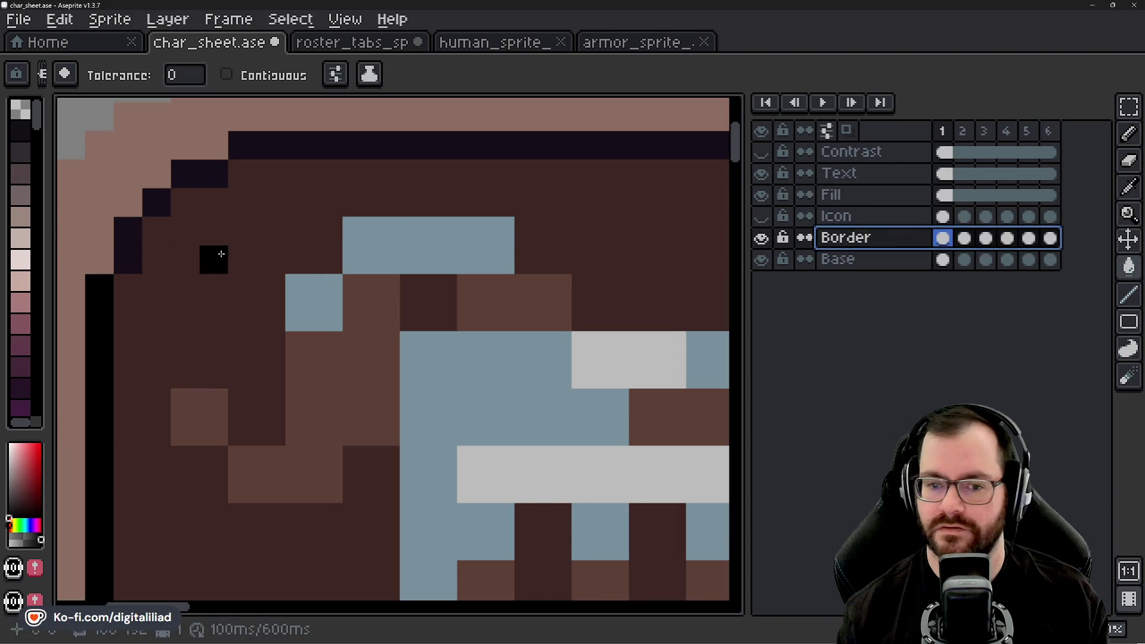
pyautogui.click(132, 234)
pyautogui.hotkey('ctrl', 'z')
pyautogui.click(841, 260)
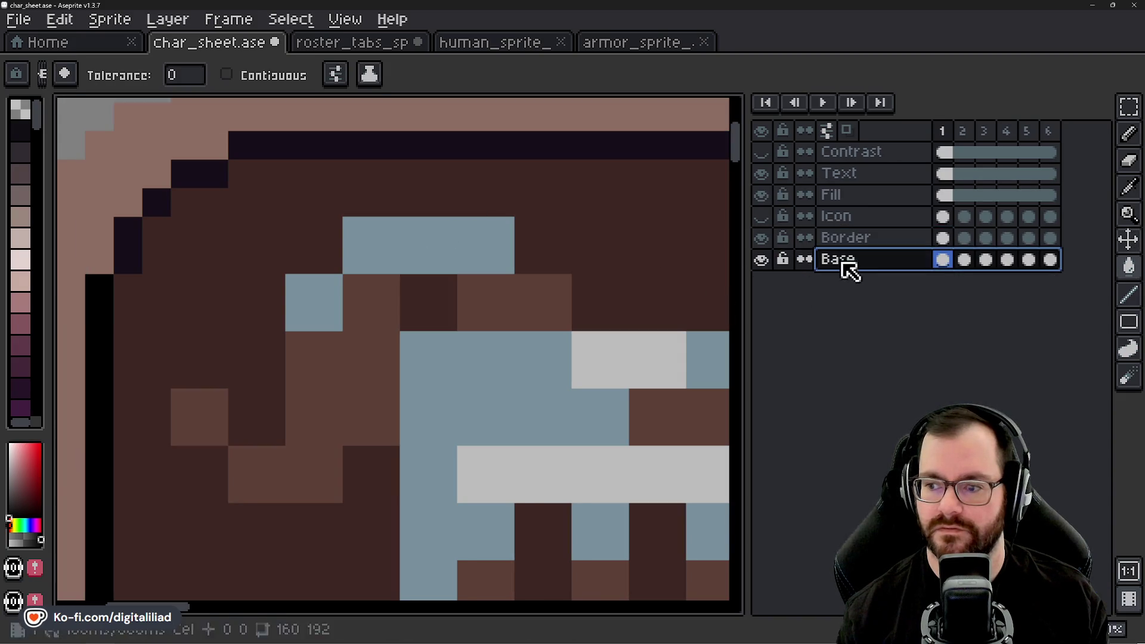
pyautogui.click(224, 148)
pyautogui.scroll(-3, 248, 153)
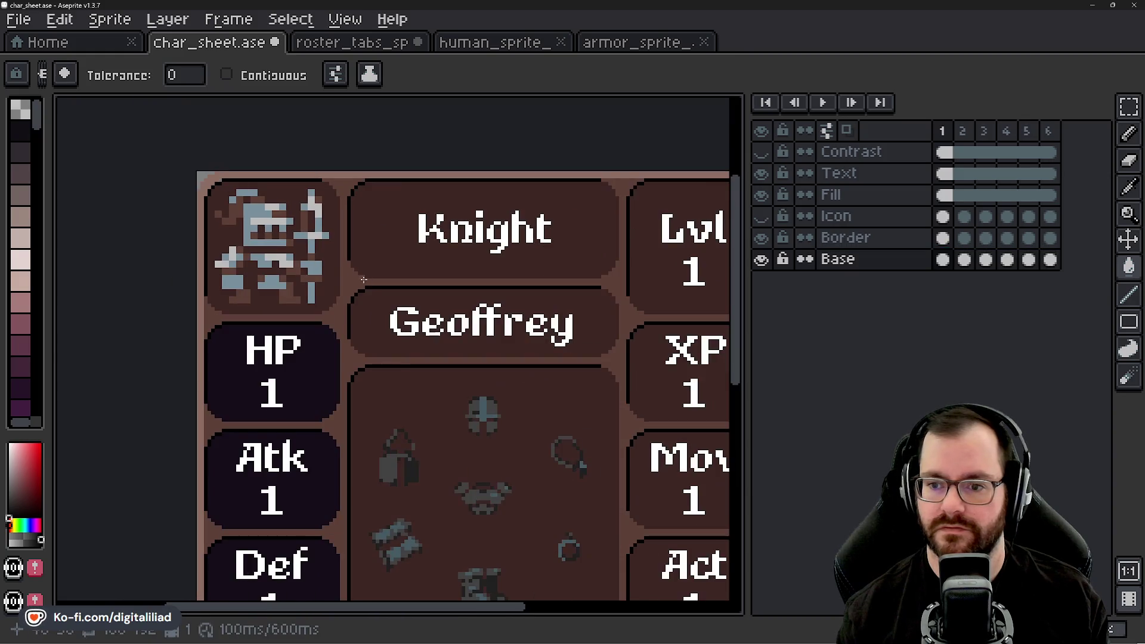
pyautogui.scroll(-5, 363, 281)
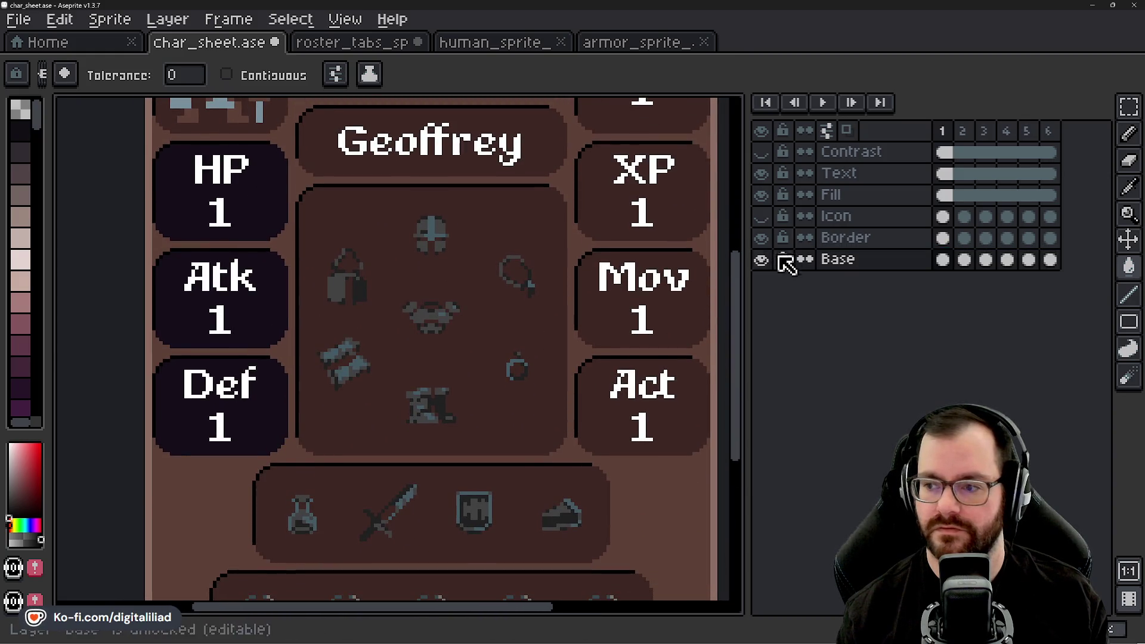
# - Toggle the icon and text layers to compare the card, then return to the Icon layer
pyautogui.click(761, 237)
pyautogui.click(761, 173)
pyautogui.press('-')
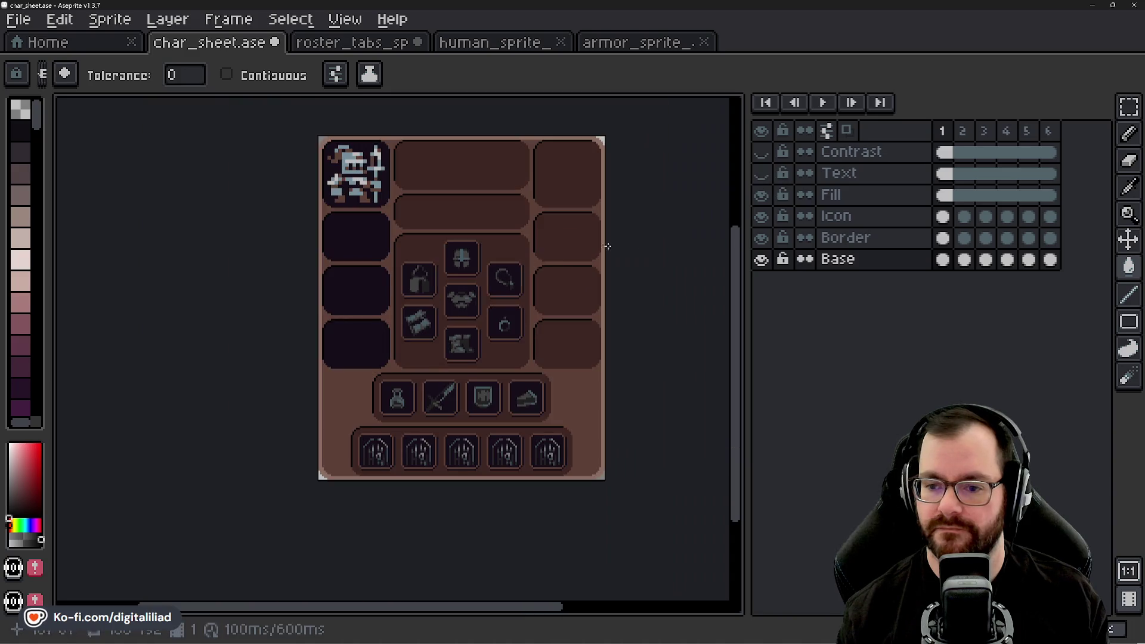
pyautogui.press('+')
pyautogui.click(761, 173)
pyautogui.press('-')
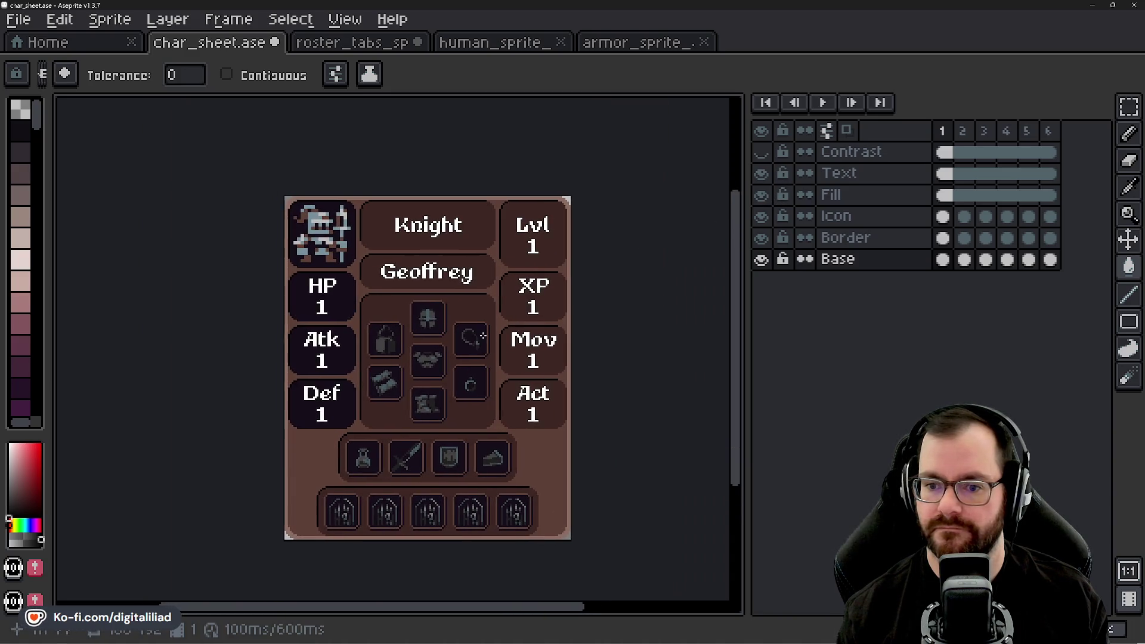
pyautogui.press('+')
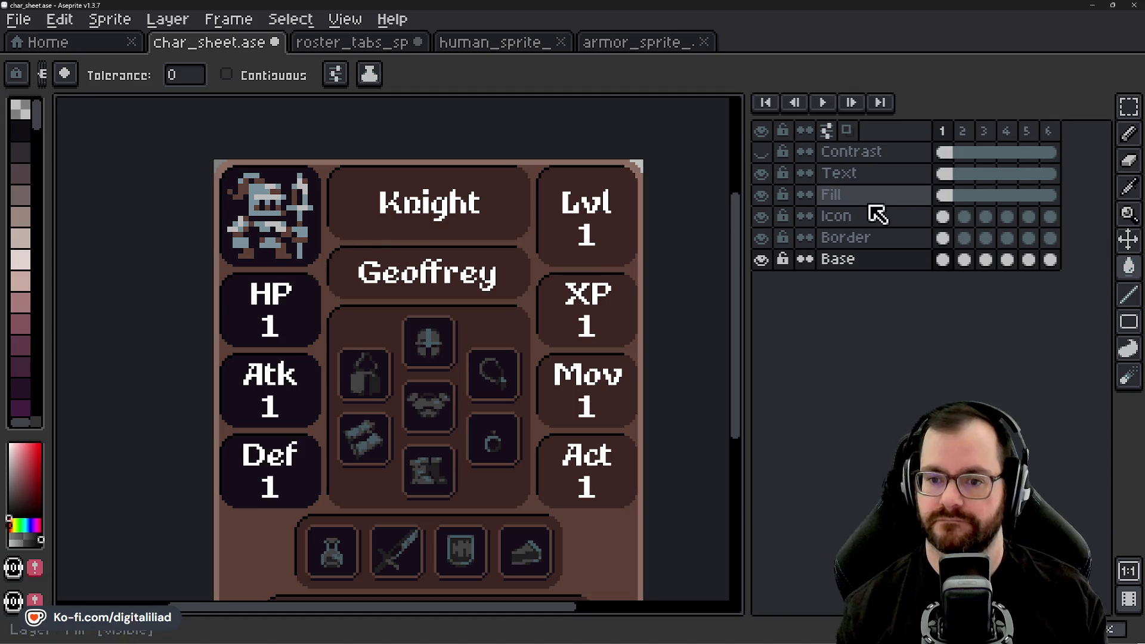
pyautogui.click(868, 221)
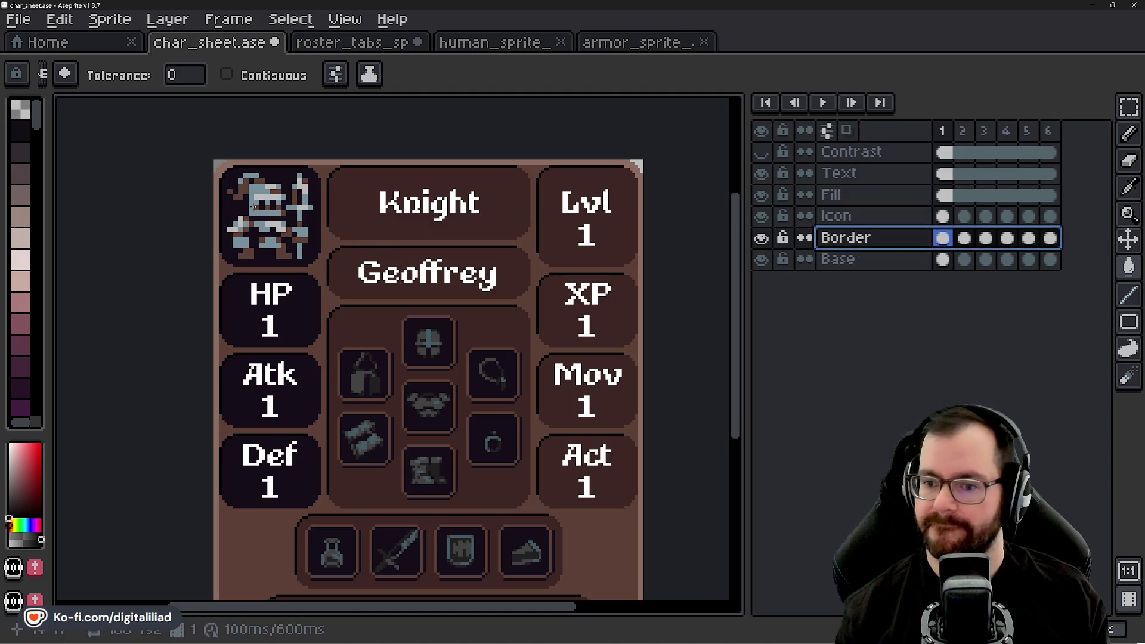
pyautogui.scroll(1, 255, 210)
pyautogui.scroll(-2, 326, 371)
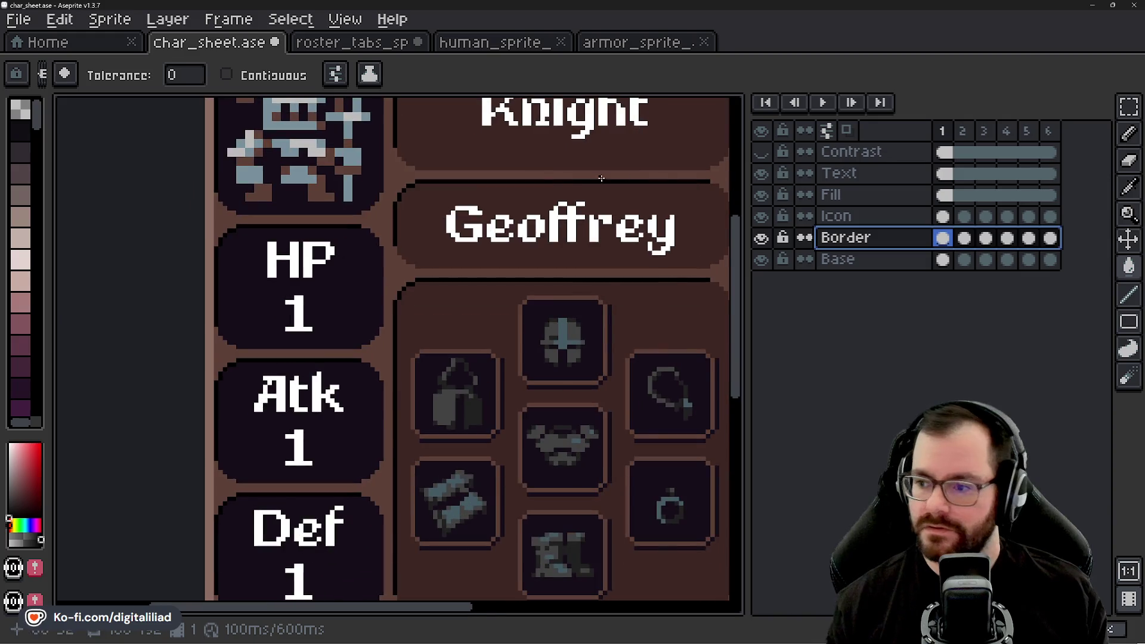
# - Marquee-select the HP box area on the sheet
pyautogui.click(1129, 106)
pyautogui.click(762, 197)
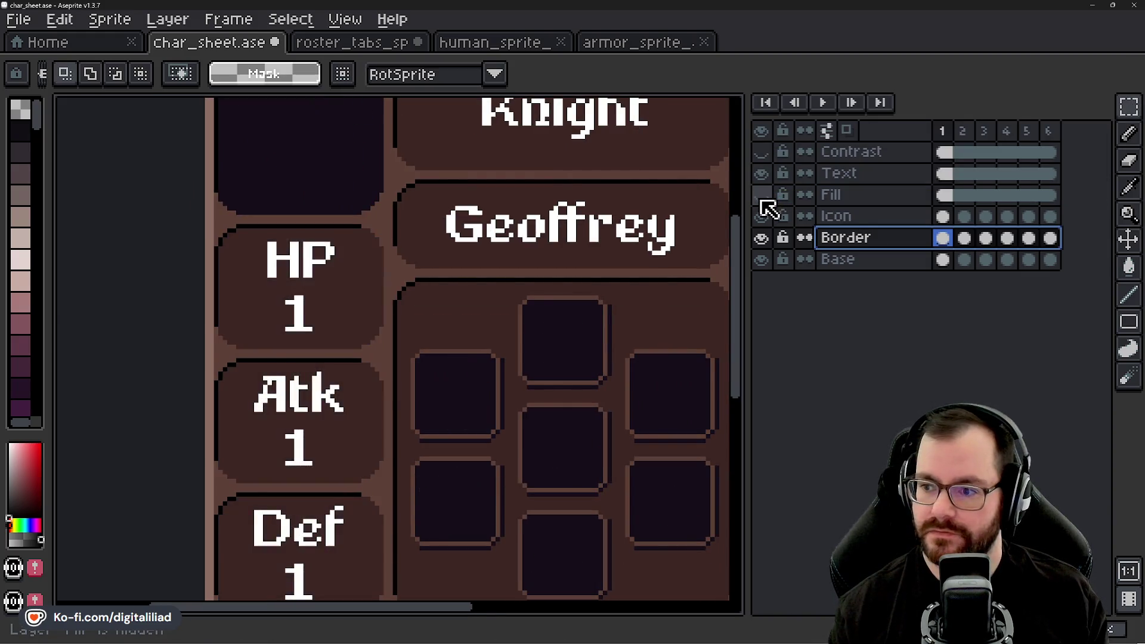
pyautogui.click(762, 197)
pyautogui.scroll(1, 297, 188)
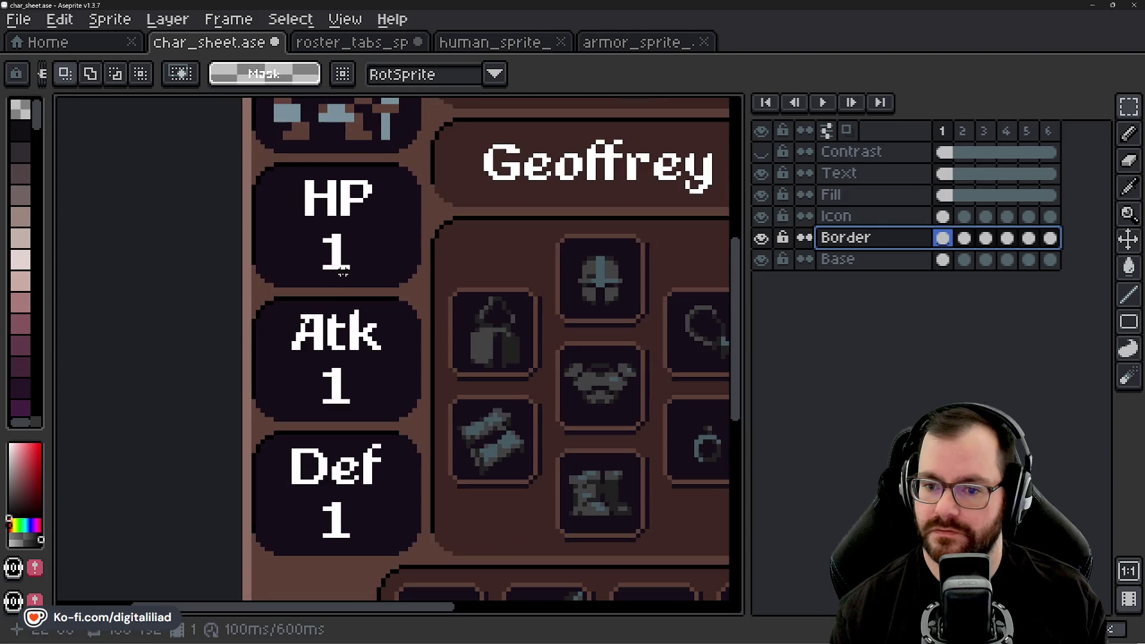
pyautogui.scroll(1, 297, 189)
pyautogui.scroll(1, 297, 188)
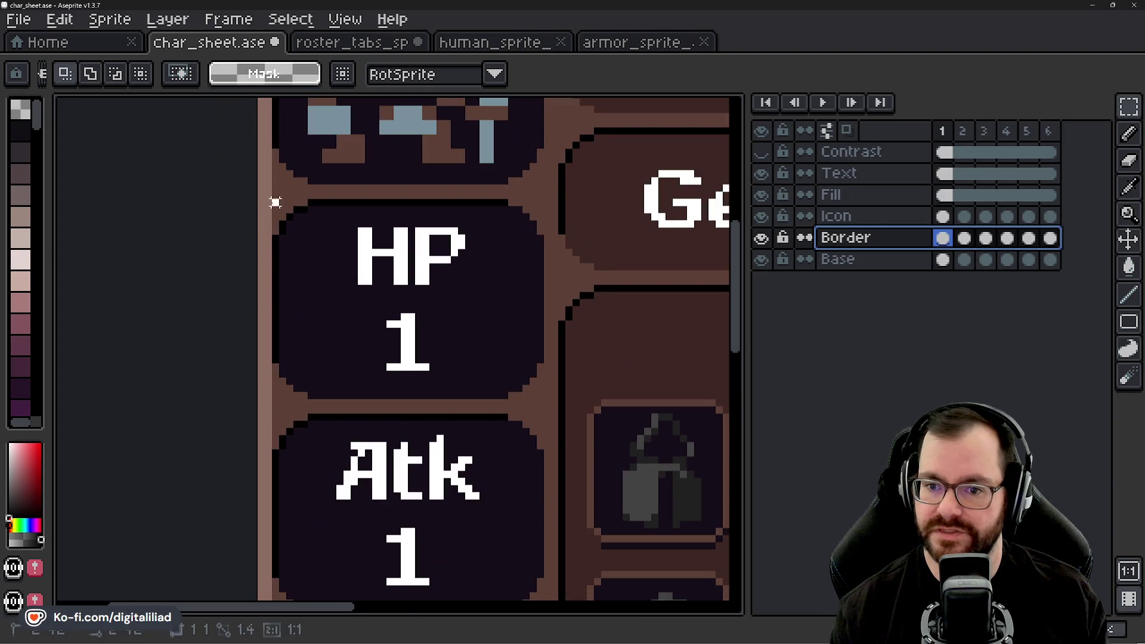
pyautogui.moveTo(274, 201); pyautogui.dragTo(552, 404)
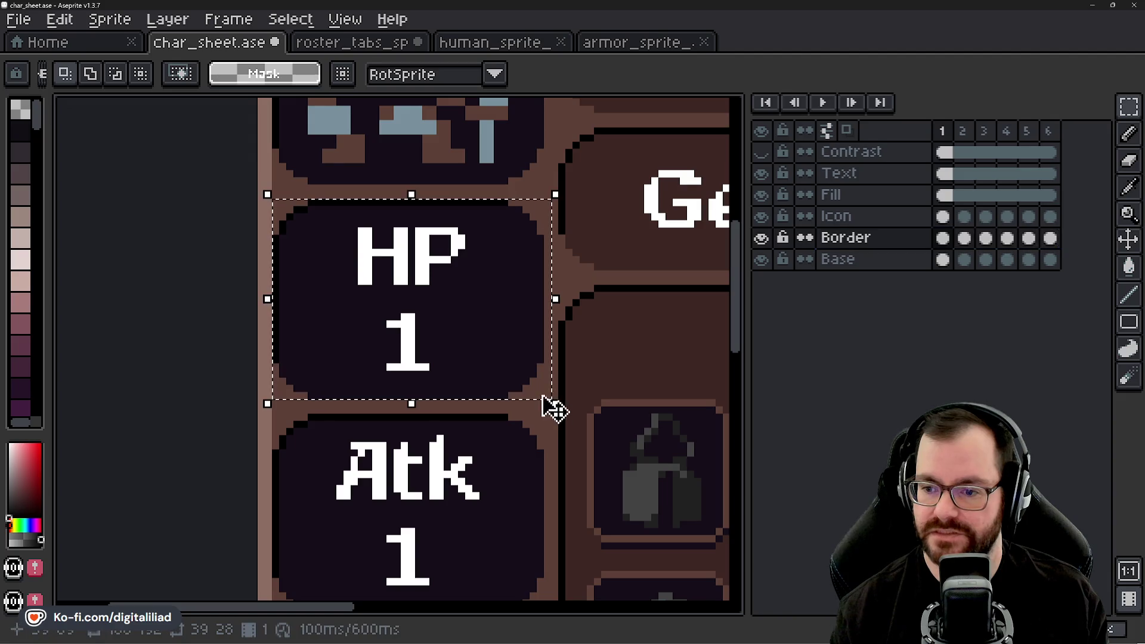
pyautogui.scroll(-2, 328, 313)
pyautogui.scroll(-1, 447, 313)
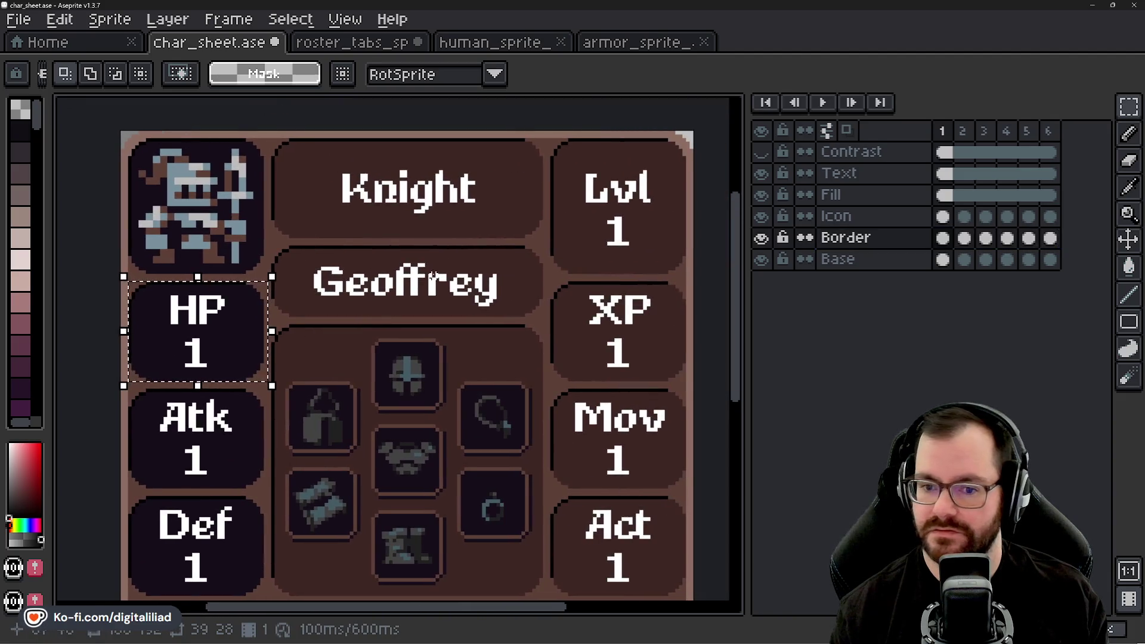
pyautogui.scroll(1, 433, 276)
pyautogui.scroll(1, 415, 289)
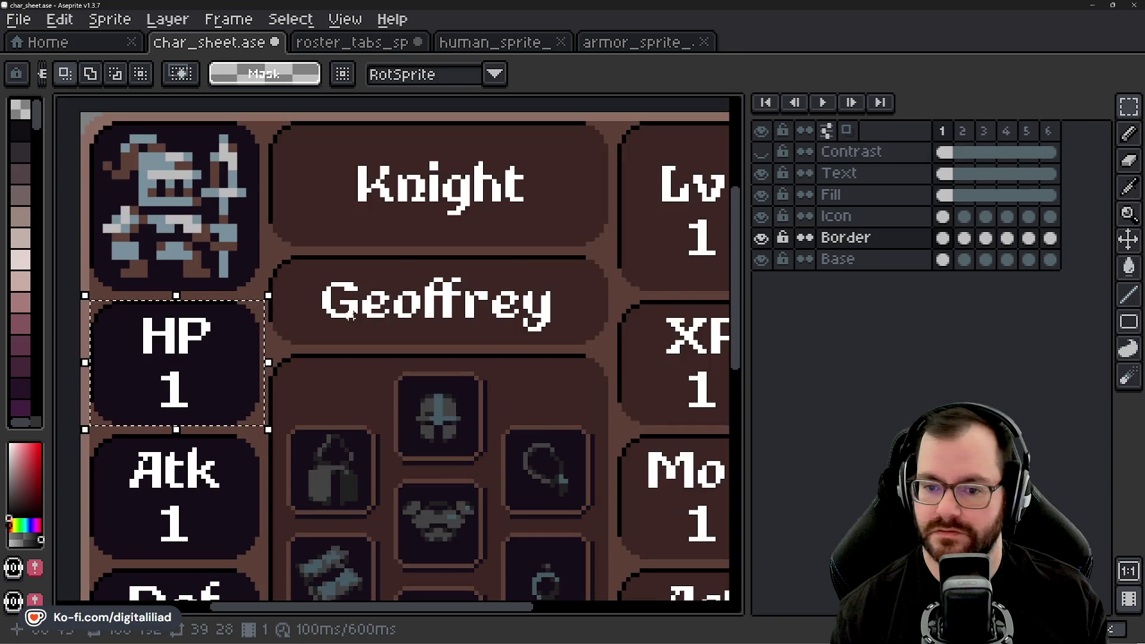
pyautogui.click(313, 324)
pyautogui.scroll(1, 251, 299)
pyautogui.scroll(1, 258, 283)
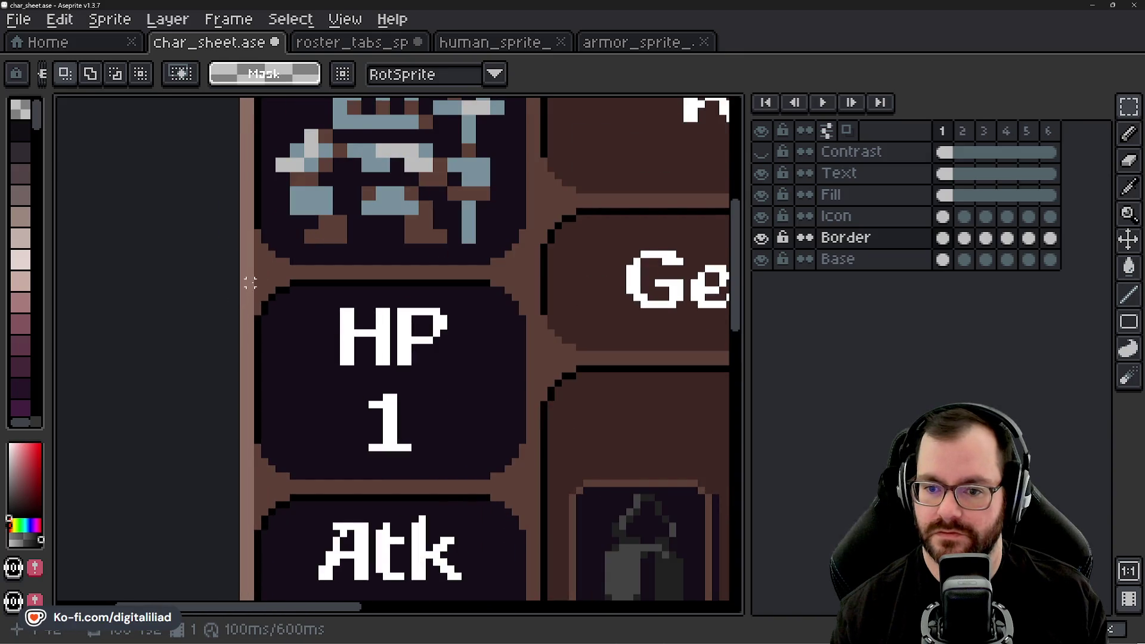
pyautogui.moveTo(249, 283); pyautogui.dragTo(516, 476)
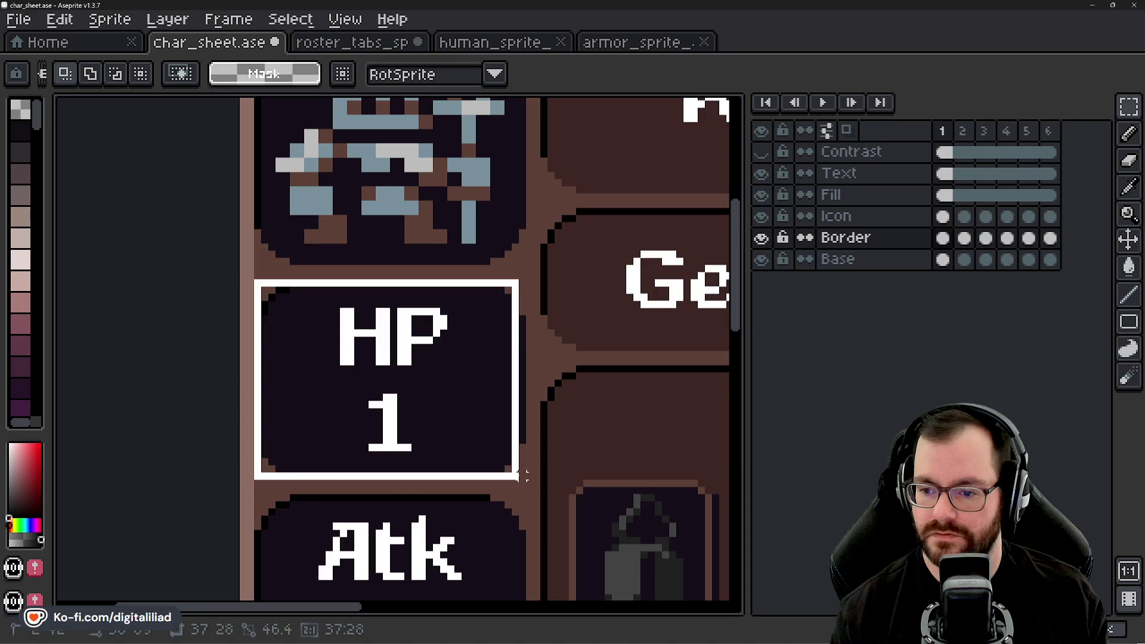
pyautogui.hscroll(2, 537, 305)
# - Copy the HP box's dark fill onto the XP, Mov and Act boxes on the Fill layer
pyautogui.click(864, 197)
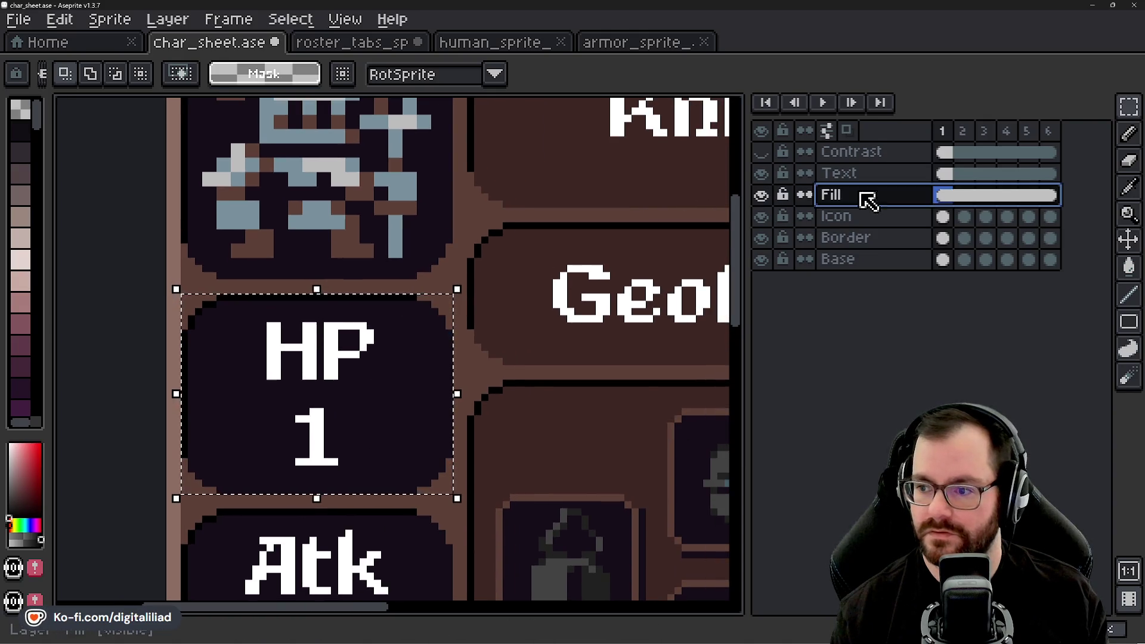
pyautogui.click(350, 367)
pyautogui.scroll(-1, 350, 366)
pyautogui.hscroll(3, 350, 366)
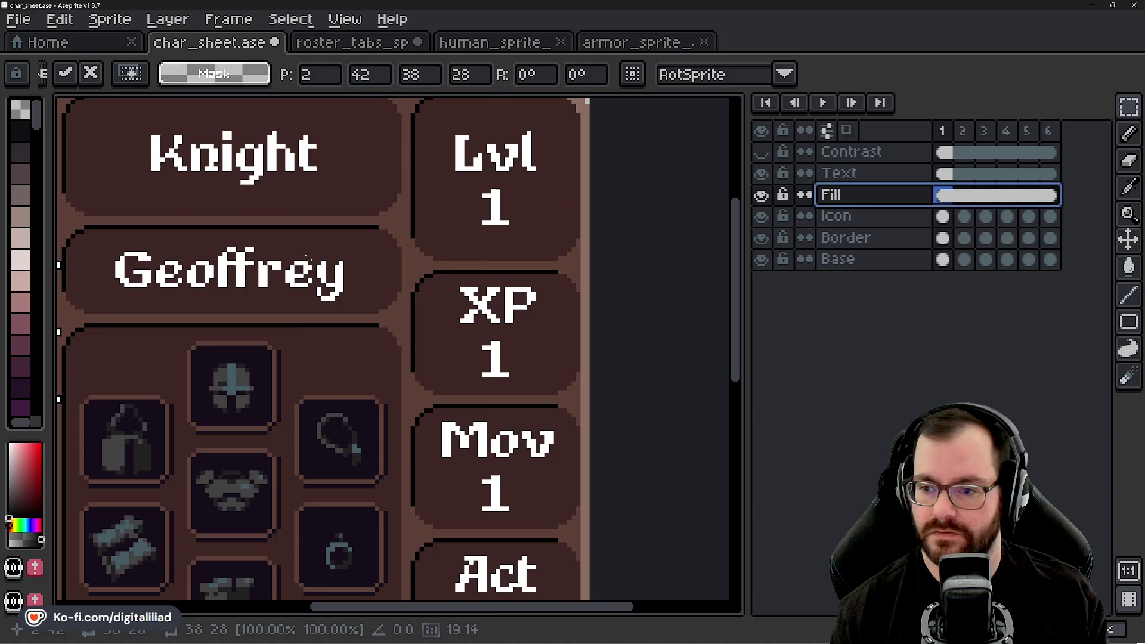
pyautogui.moveTo(59, 331)
pyautogui.mouseDown()
pyautogui.moveTo(493, 329)
pyautogui.moveTo(568, 356)
pyautogui.mouseUp()
pyautogui.scroll(3, 493, 329)
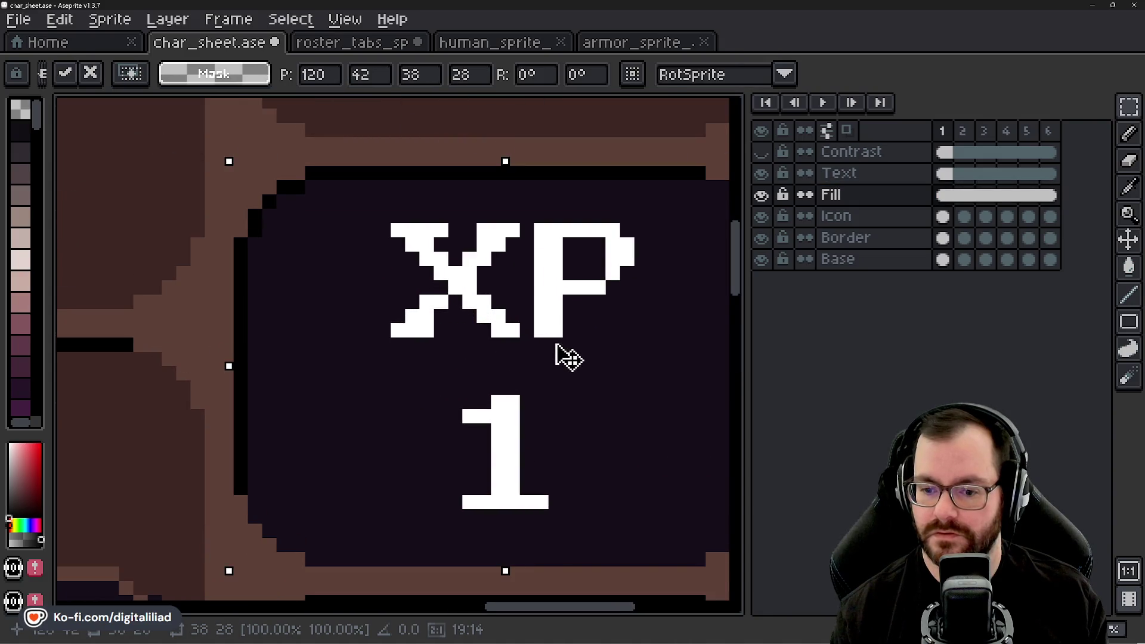
pyautogui.scroll(-2, 371, 319)
pyautogui.scroll(-2, 411, 269)
pyautogui.moveTo(416, 201)
pyautogui.mouseDown()
pyautogui.moveTo(430, 250)
pyautogui.moveTo(409, 299)
pyautogui.moveTo(448, 422)
pyautogui.mouseUp()
pyautogui.hscroll(-1, 426, 307)
pyautogui.scroll(-2, 427, 306)
pyautogui.scroll(2, 463, 434)
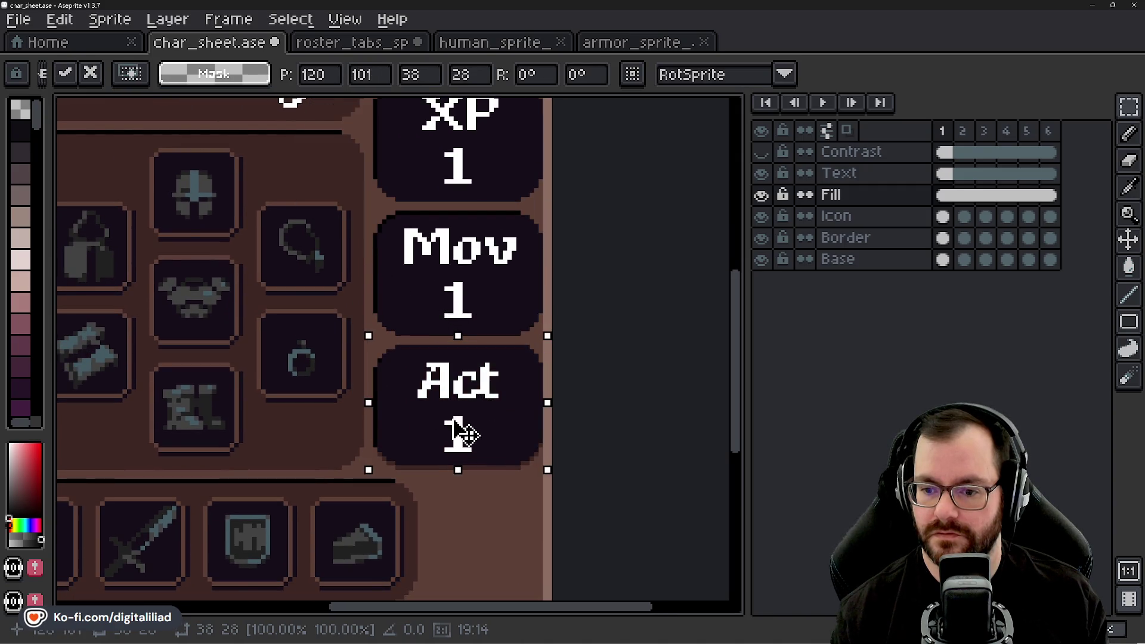
pyautogui.scroll(-2, 462, 433)
pyautogui.hotkey('ctrl', 'd')
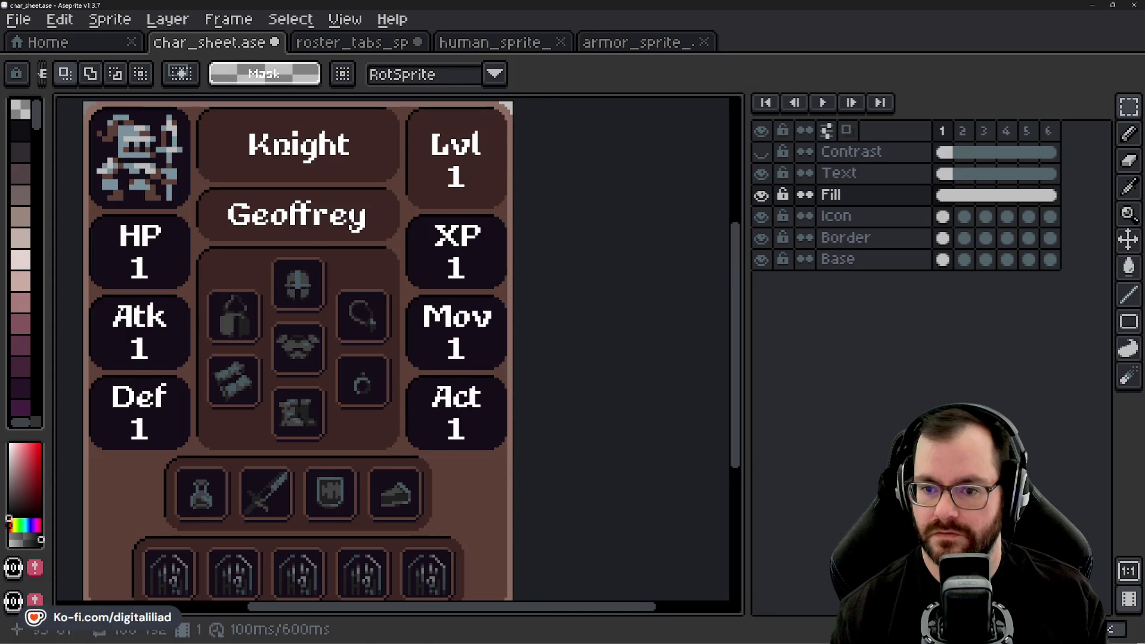
# - Draw 1px dark lines down the Knight panel's left and right edges and along its bottom
pyautogui.moveTo(297, 215); pyautogui.dragTo(417, 340)
pyautogui.scroll(2, 409, 340)
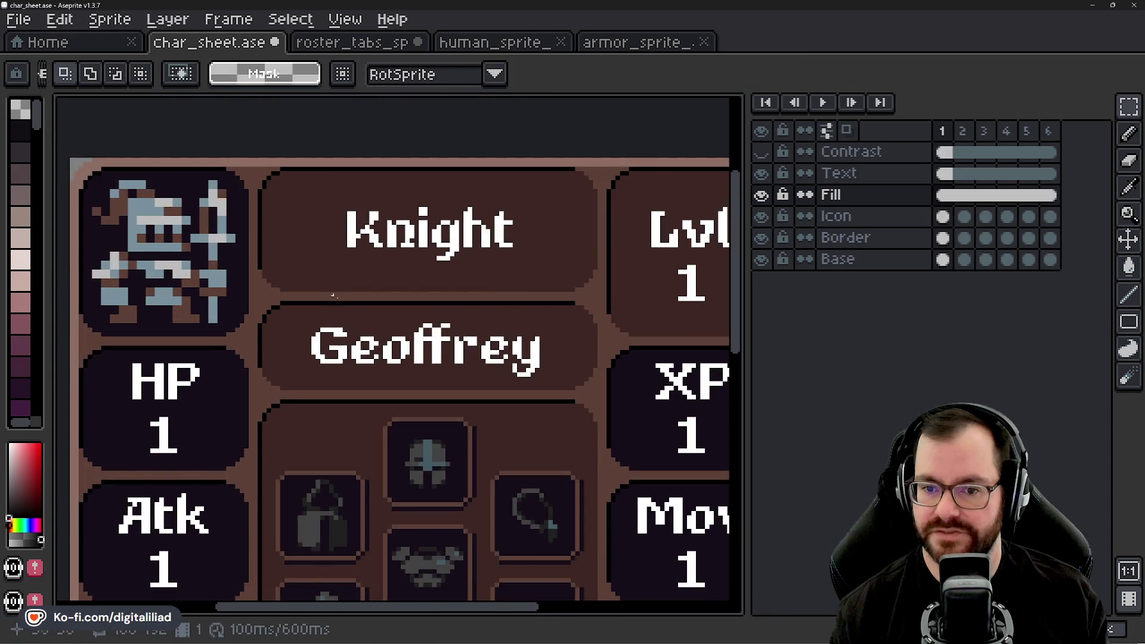
pyautogui.click(1127, 294)
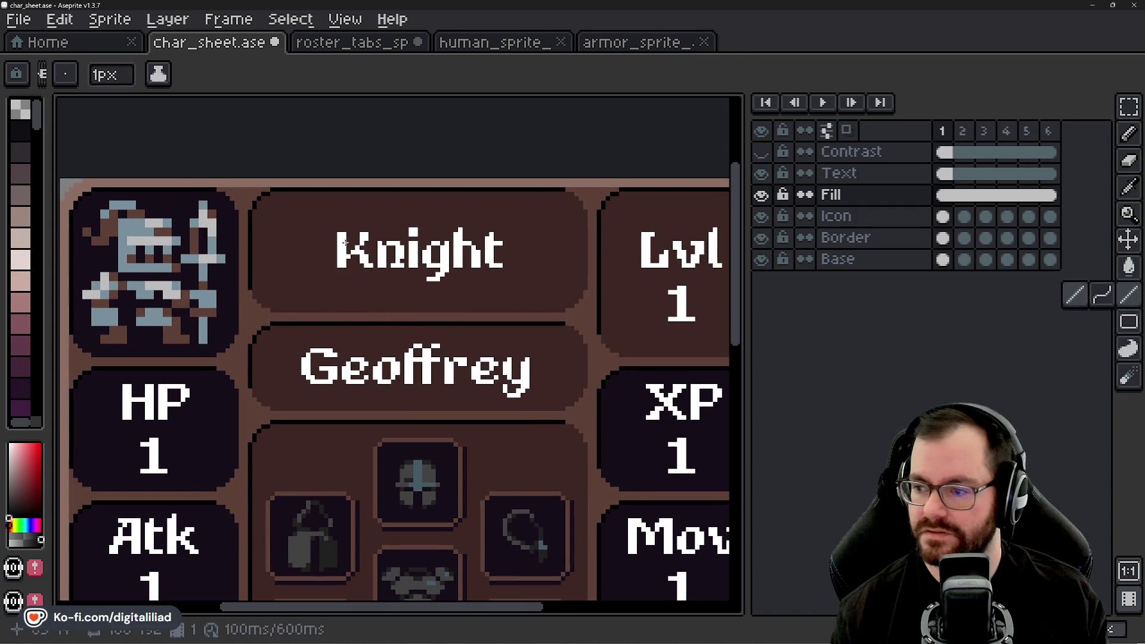
pyautogui.scroll(2, 233, 220)
pyautogui.press('i')
pyautogui.scroll(1, 325, 238)
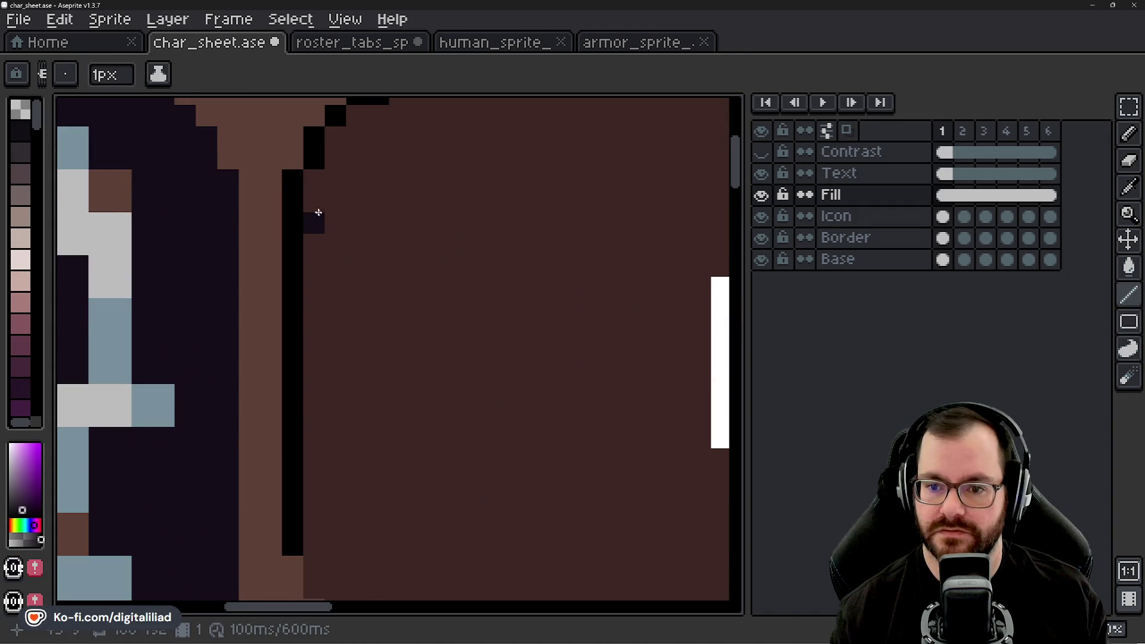
pyautogui.scroll(-2, 314, 212)
pyautogui.moveTo(323, 248); pyautogui.dragTo(312, 364)
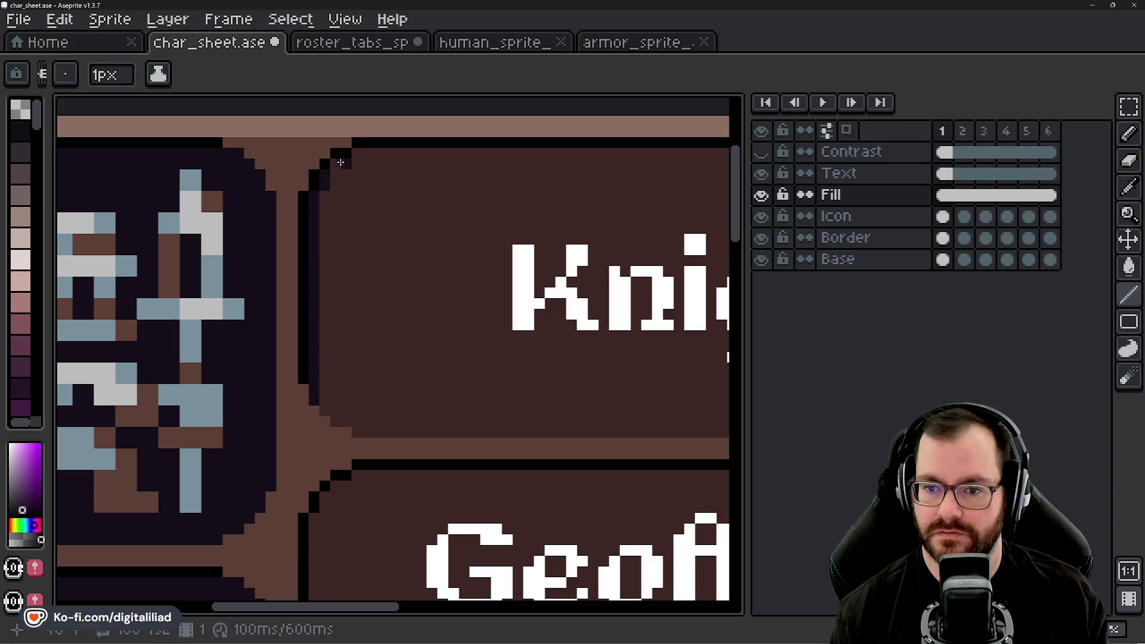
pyautogui.moveTo(359, 149); pyautogui.dragTo(580, 149)
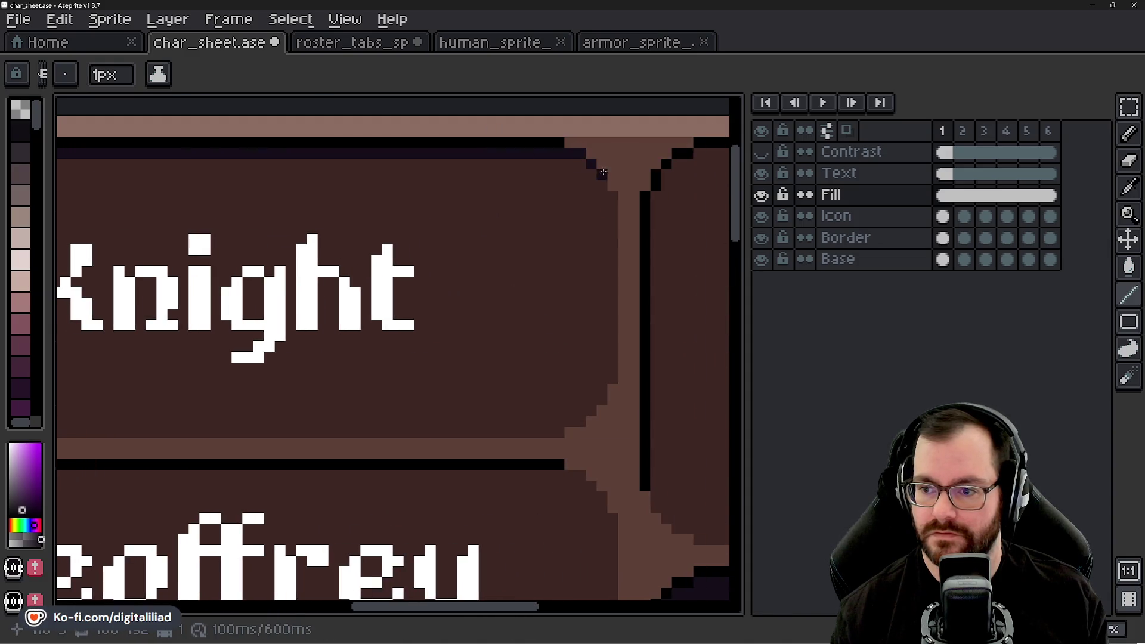
pyautogui.moveTo(603, 183); pyautogui.dragTo(618, 374)
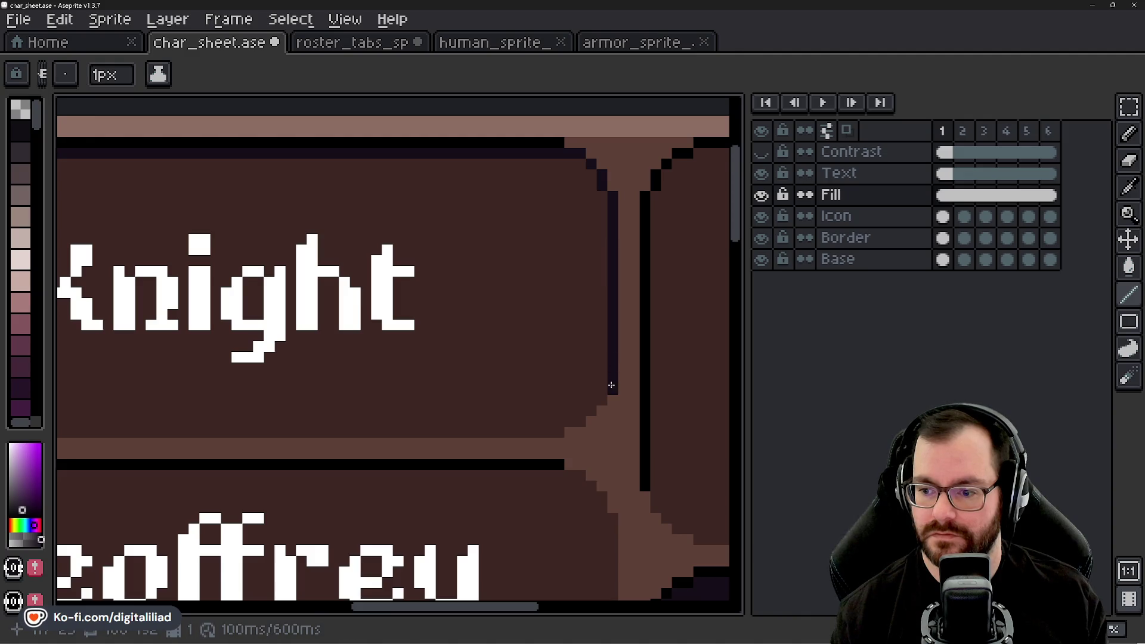
pyautogui.moveTo(572, 423); pyautogui.dragTo(259, 435)
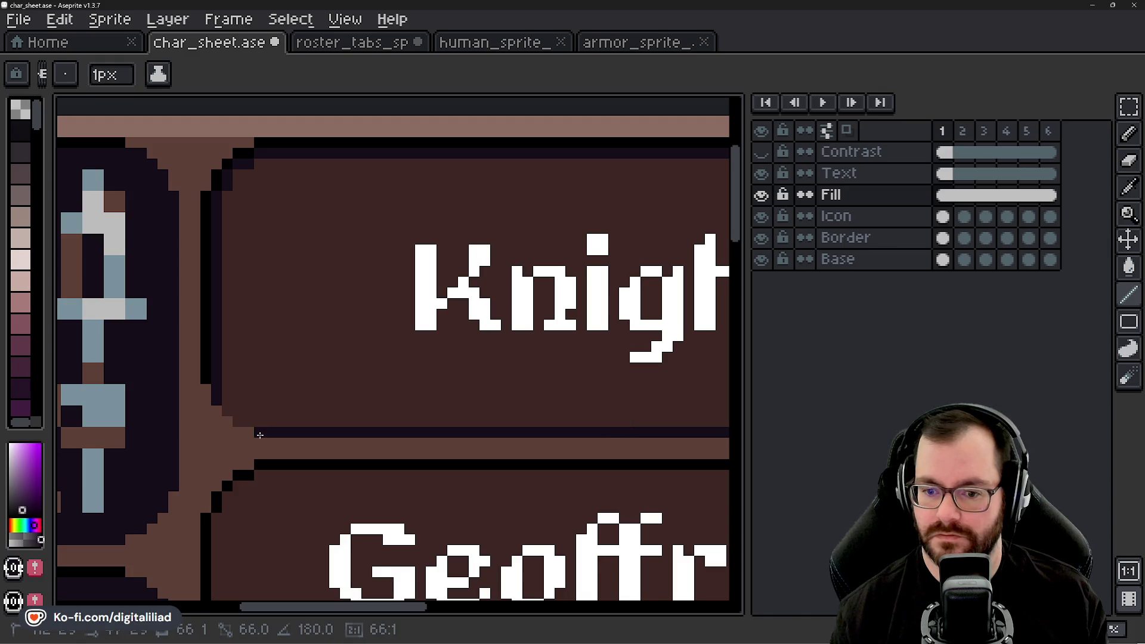
pyautogui.scroll(-2, 229, 413)
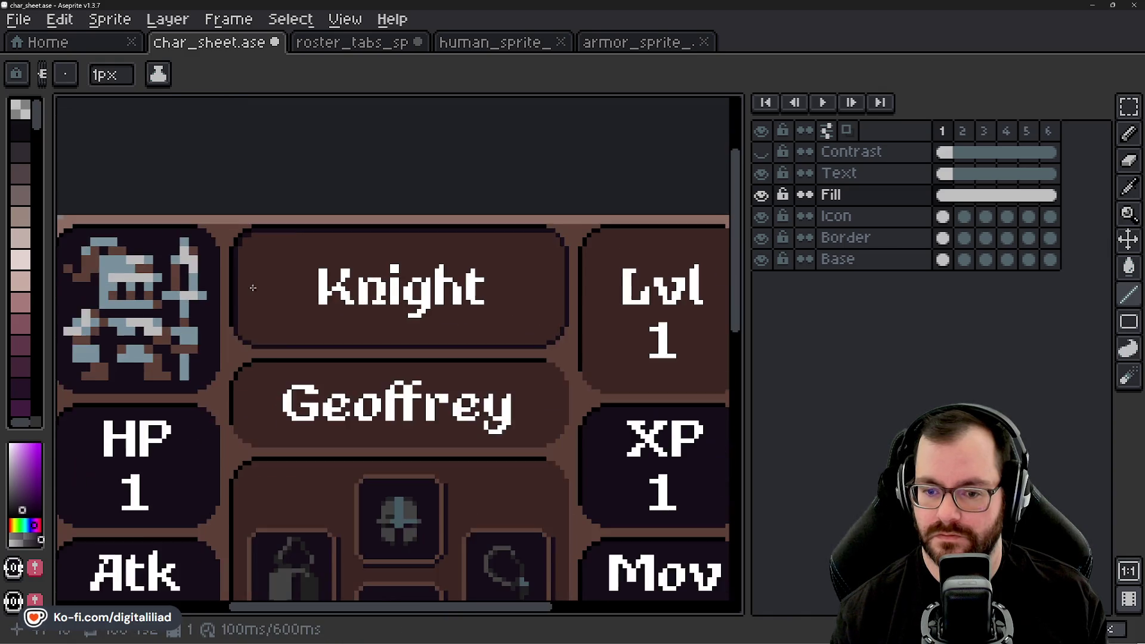
pyautogui.scroll(1, 385, 289)
pyautogui.scroll(1, 386, 289)
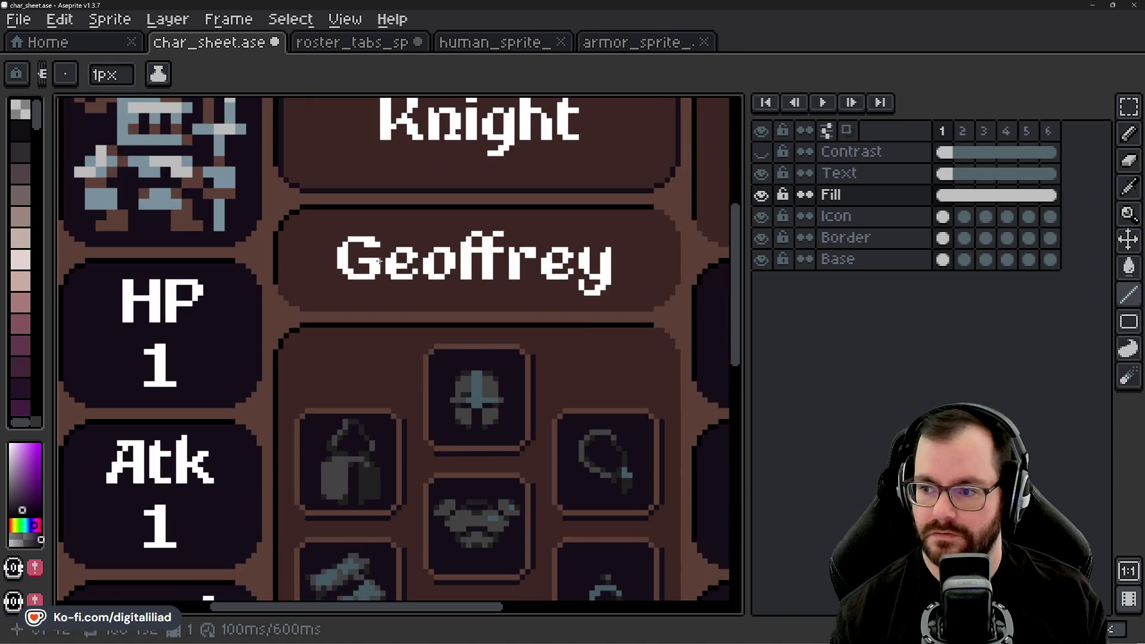
pyautogui.scroll(-1, 378, 262)
pyautogui.scroll(-1, 377, 255)
pyautogui.scroll(-1, 376, 251)
pyautogui.scroll(-1, 375, 242)
# - Flip between the grey-blue second frame and brown first frame, ending on frame 1
pyautogui.press('Right')
pyautogui.press('Left')
pyautogui.press('Right')
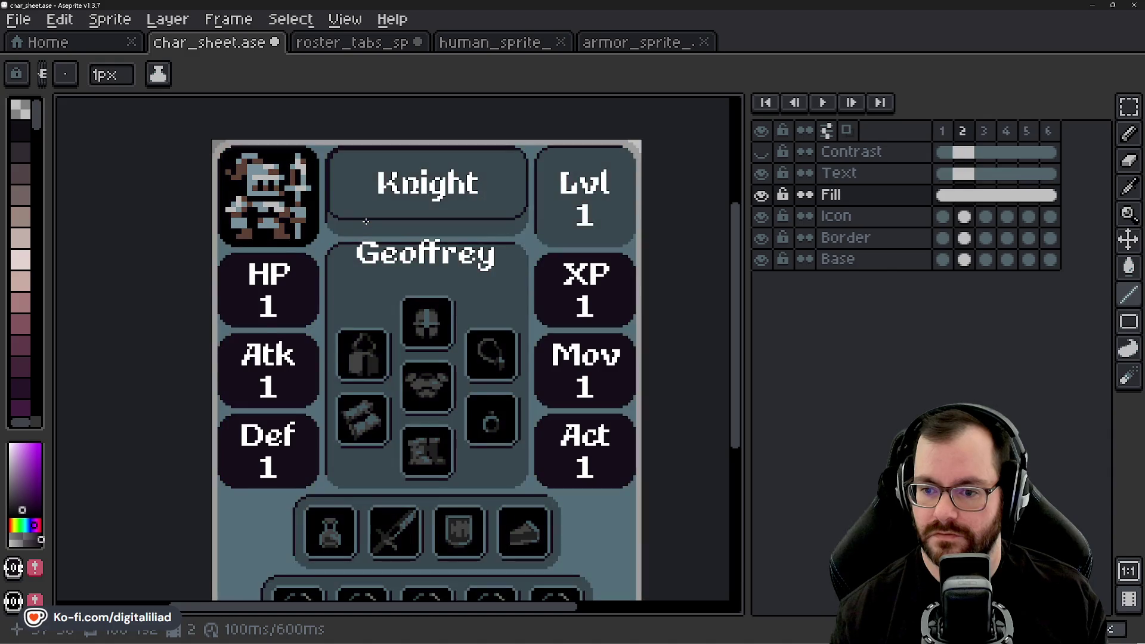
pyautogui.scroll(-3, 371, 231)
pyautogui.scroll(2, 358, 269)
pyautogui.press('Left')
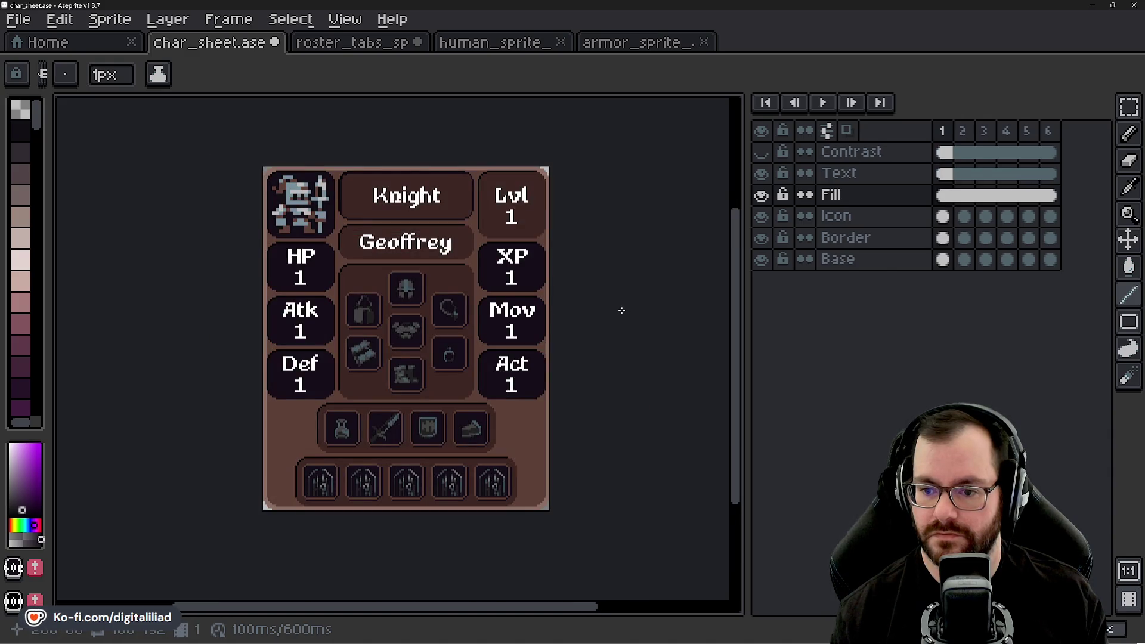
pyautogui.scroll(-1, 622, 311)
pyautogui.scroll(2, 618, 308)
pyautogui.scroll(-1, 597, 282)
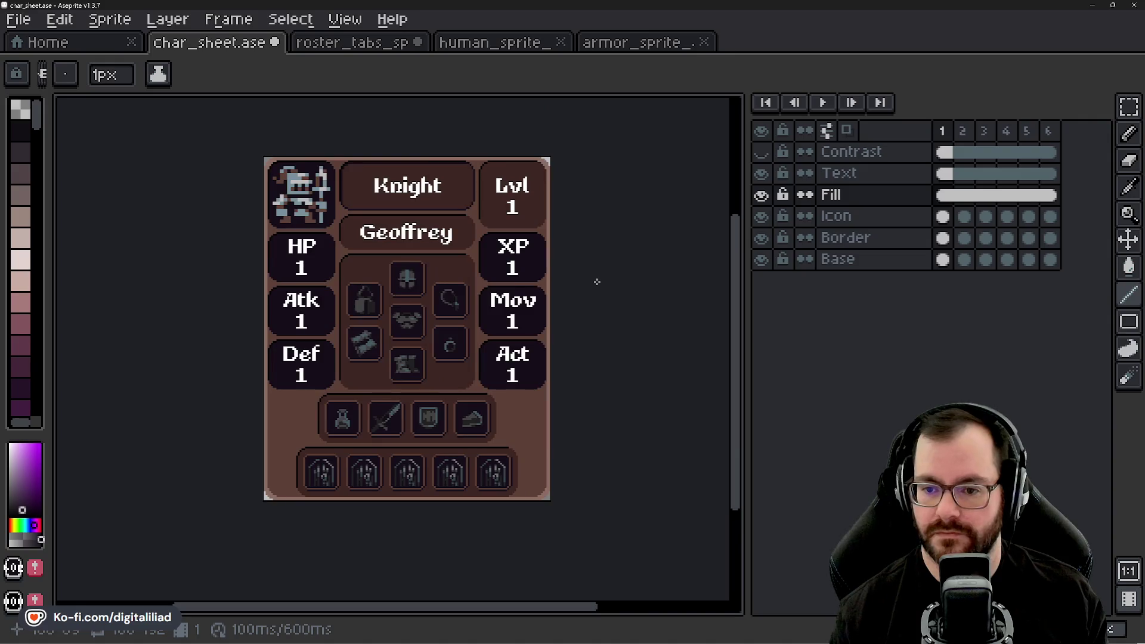
pyautogui.moveTo(413, 214); pyautogui.dragTo(450, 257)
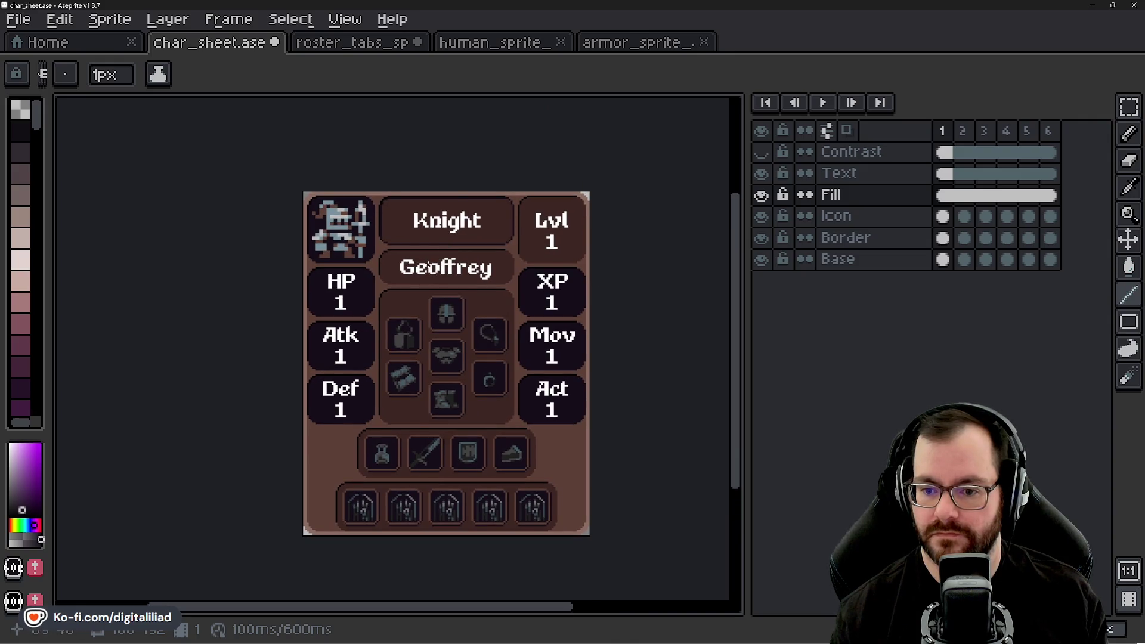
pyautogui.scroll(2, 394, 254)
pyautogui.scroll(1, 385, 252)
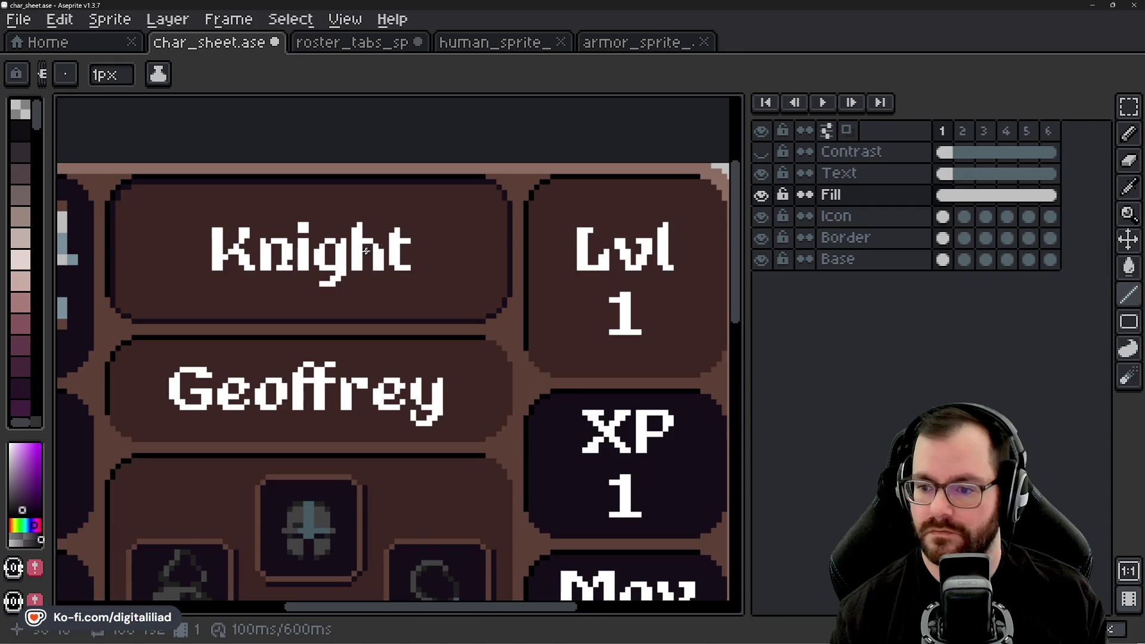
pyautogui.press('g')
# - With Contiguous ticked, bucket-fill the Knight box dark on the Fill layer
pyautogui.click(374, 207)
pyautogui.hotkey('ctrl', 'z')
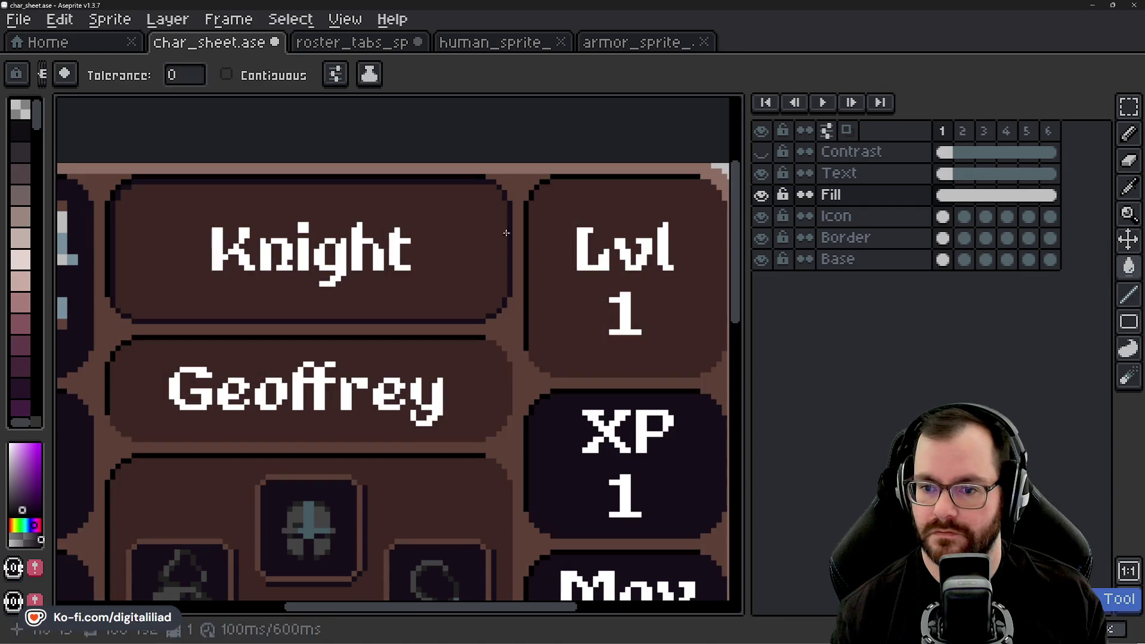
pyautogui.click(761, 193)
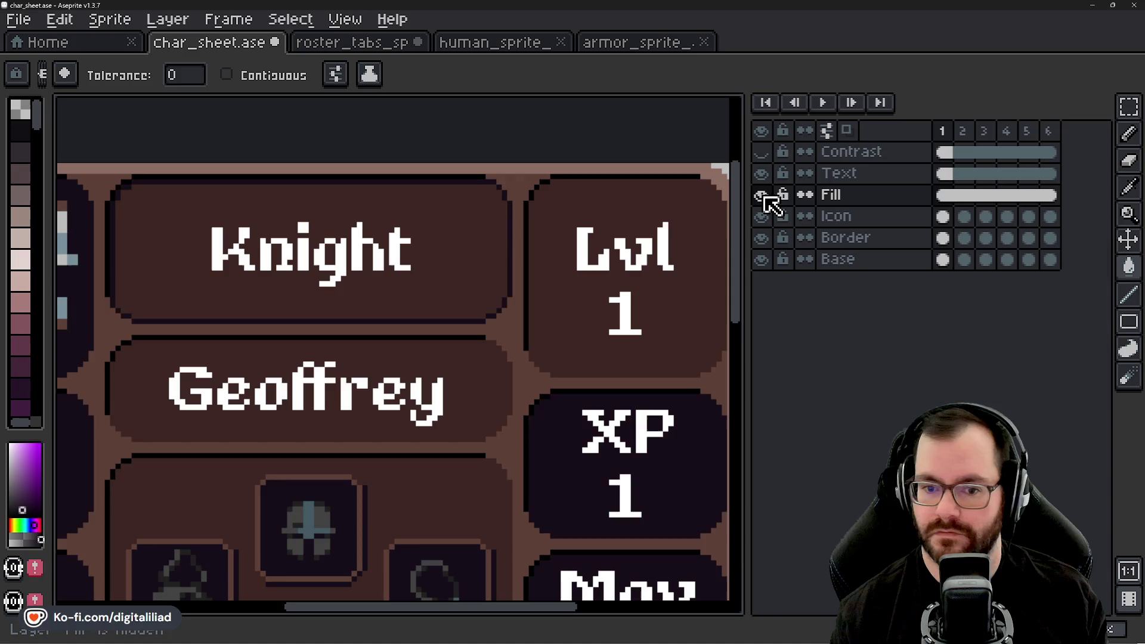
pyautogui.click(833, 194)
pyautogui.click(261, 76)
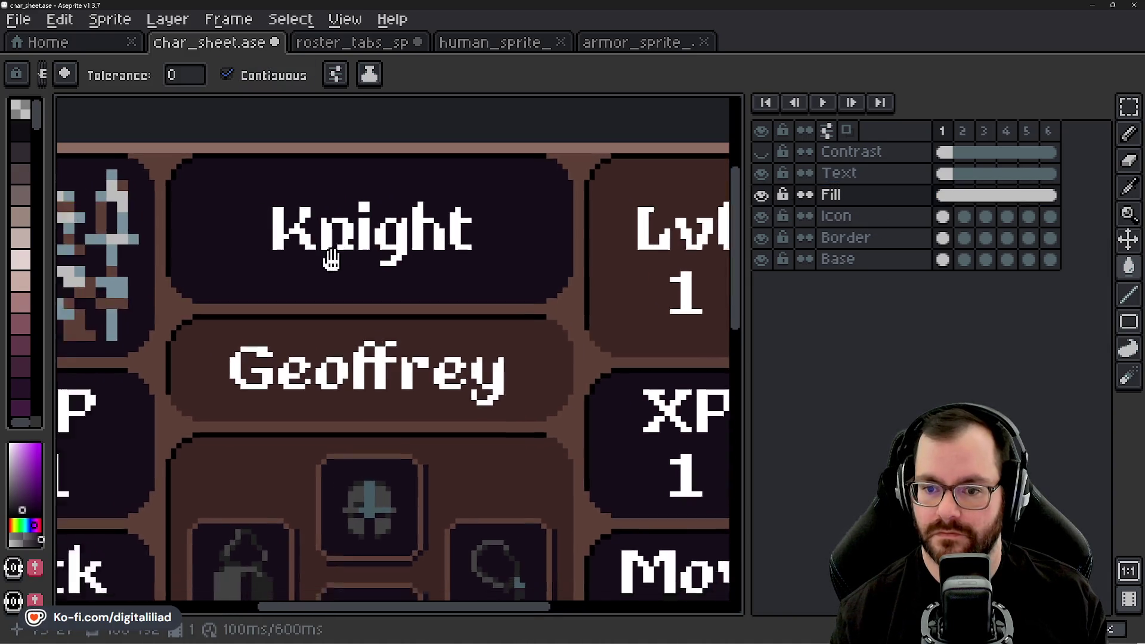
pyautogui.moveTo(264, 275); pyautogui.dragTo(358, 228)
pyautogui.scroll(2, 359, 285)
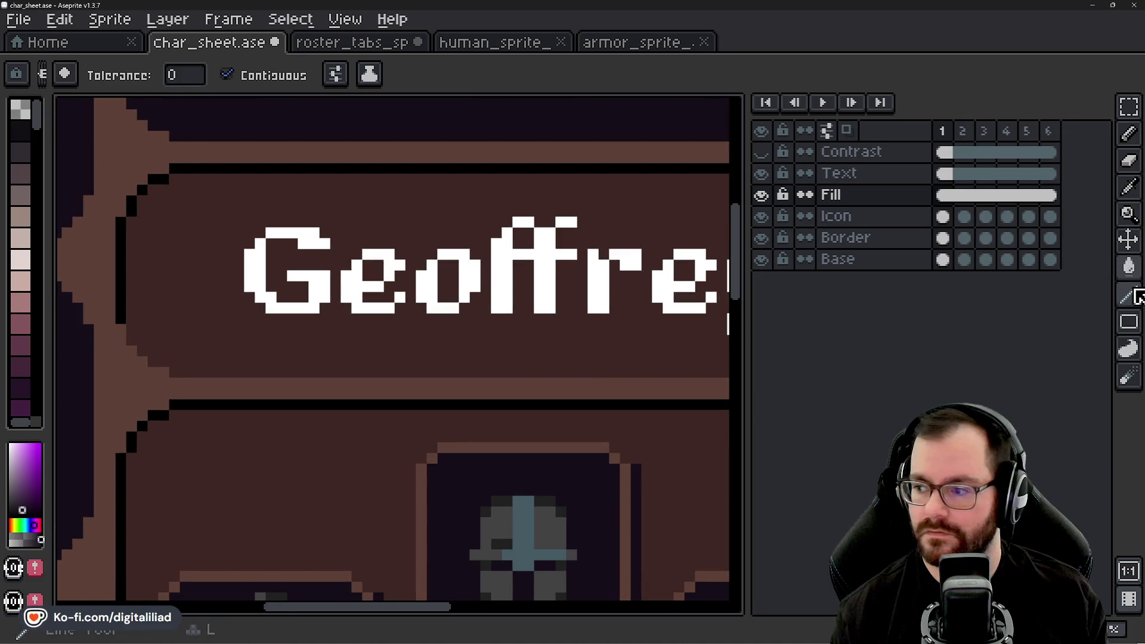
# - Draw a dark inner edge along the Geoffrey box and bucket-fill it dark
pyautogui.click(1128, 296)
pyautogui.hscroll(-1, 302, 274)
pyautogui.hscroll(-3, 347, 264)
pyautogui.moveTo(349, 302); pyautogui.dragTo(346, 370)
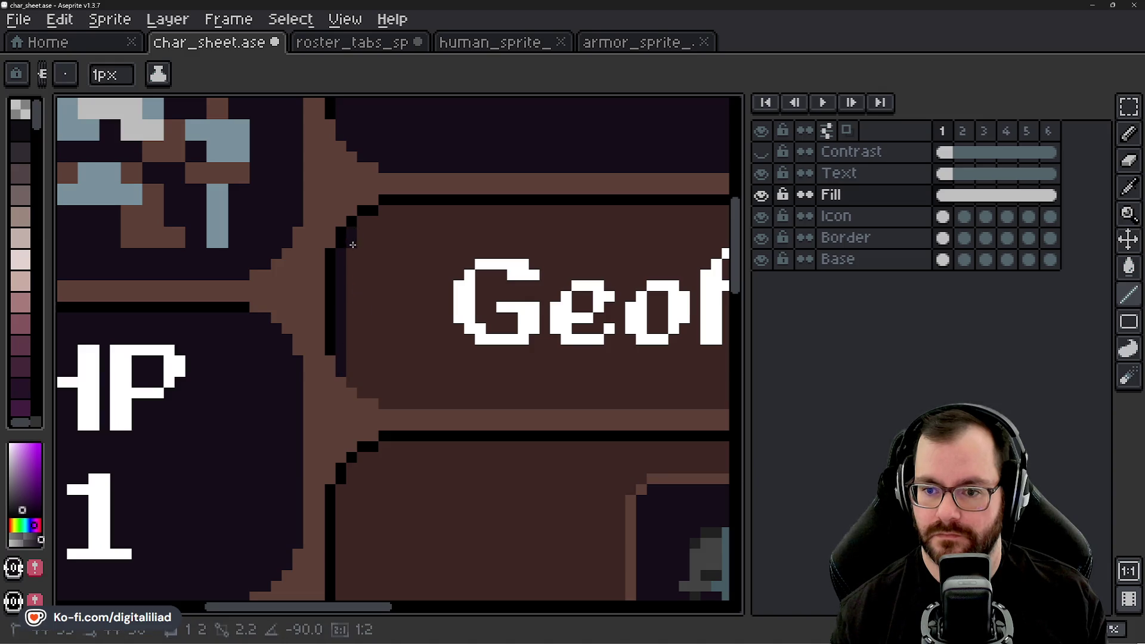
pyautogui.hscroll(2, 383, 211)
pyautogui.hscroll(4, 524, 216)
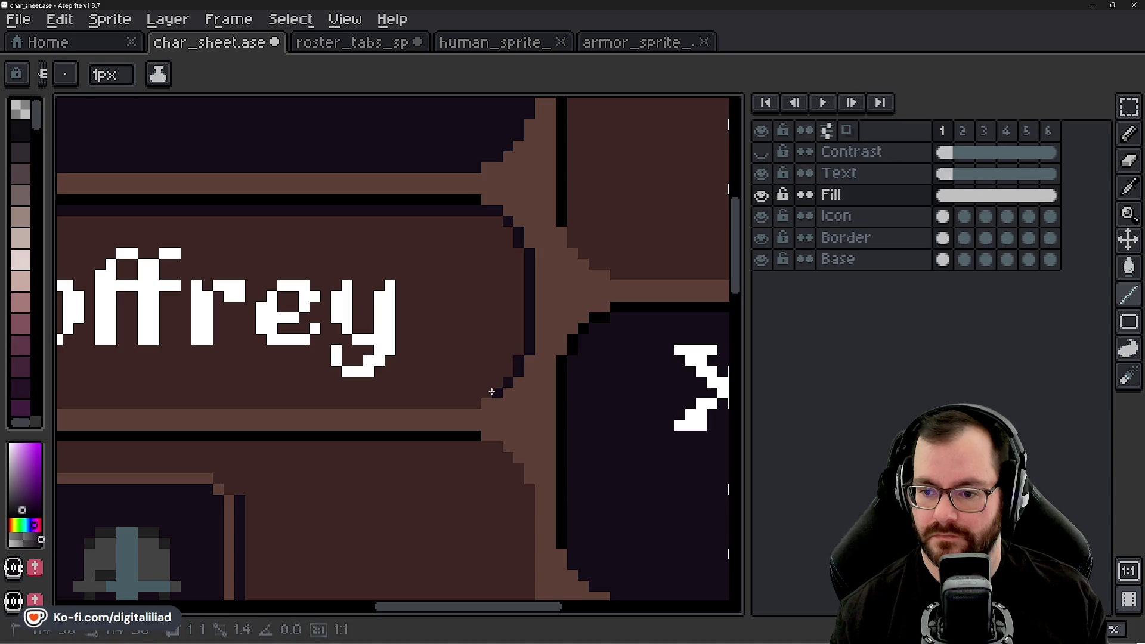
pyautogui.hscroll(-4, 479, 401)
pyautogui.hscroll(-1, 388, 403)
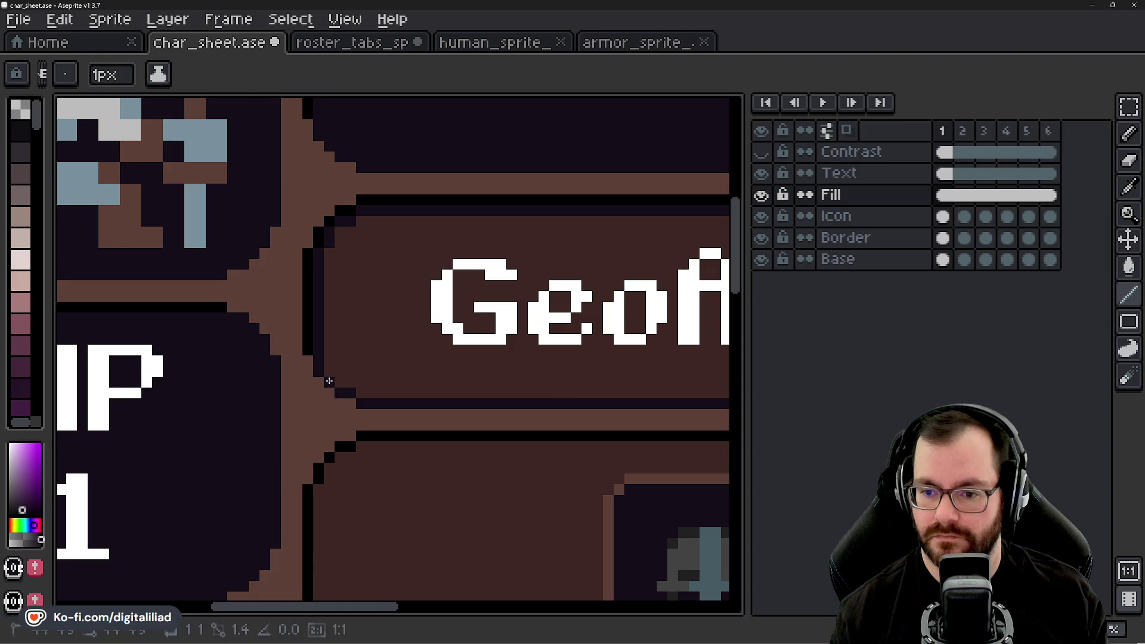
pyautogui.scroll(-2, 328, 381)
pyautogui.press('g')
pyautogui.scroll(-1, 380, 259)
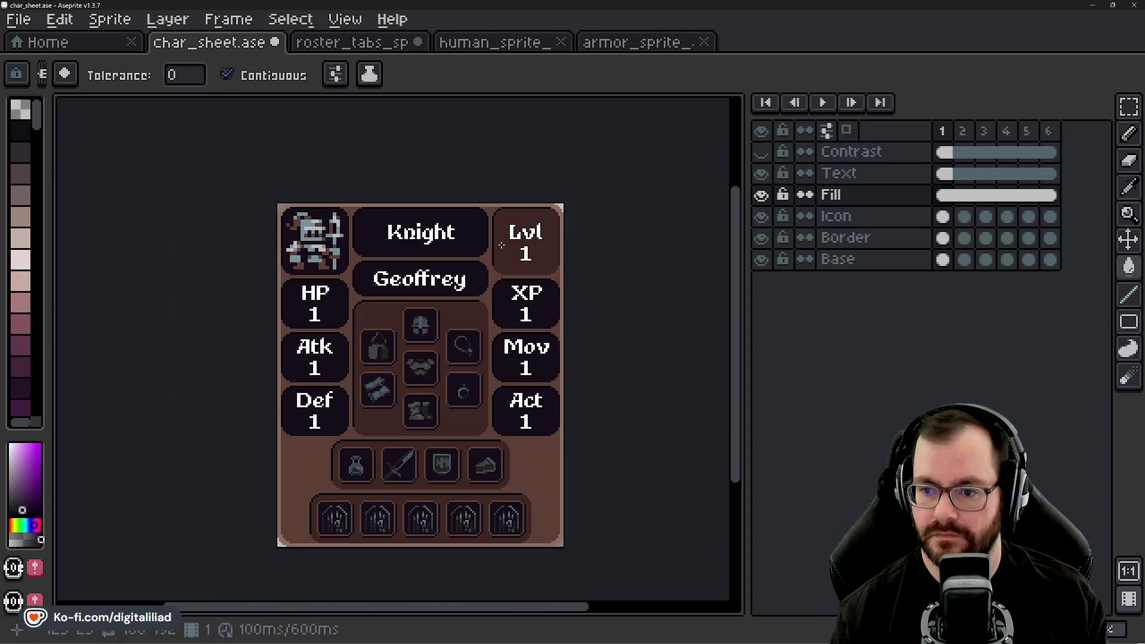
pyautogui.scroll(2, 502, 244)
pyautogui.scroll(1, 511, 248)
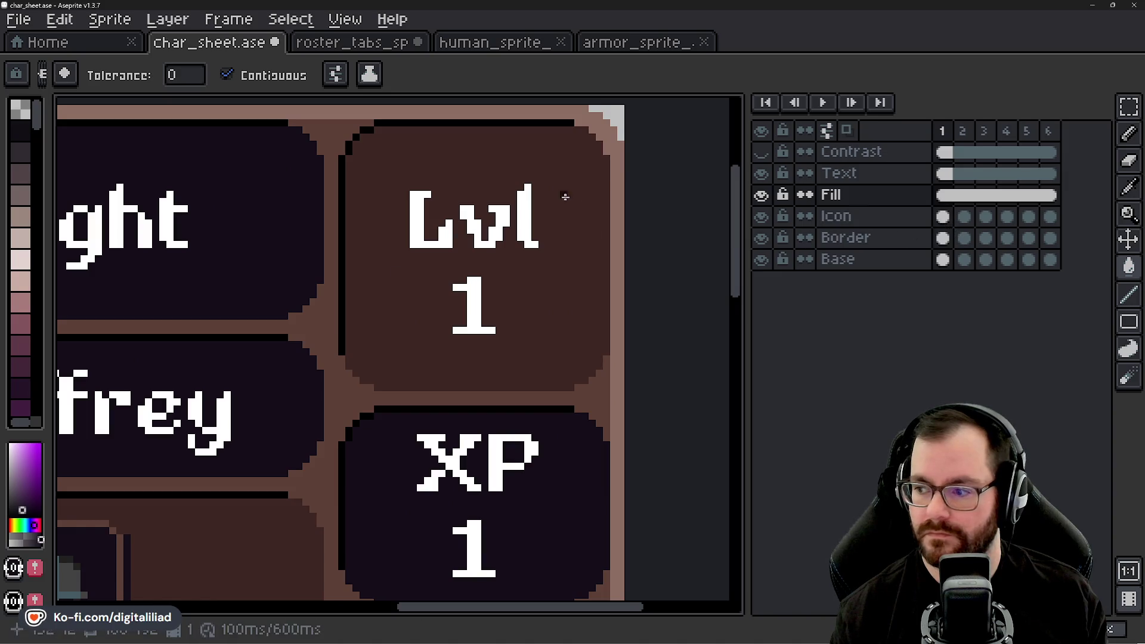
# - Draw the Lvl box's dark left, bottom, right and top edges
pyautogui.click(1129, 294)
pyautogui.hscroll(2, 224, 193)
pyautogui.moveTo(224, 193); pyautogui.dragTo(225, 387)
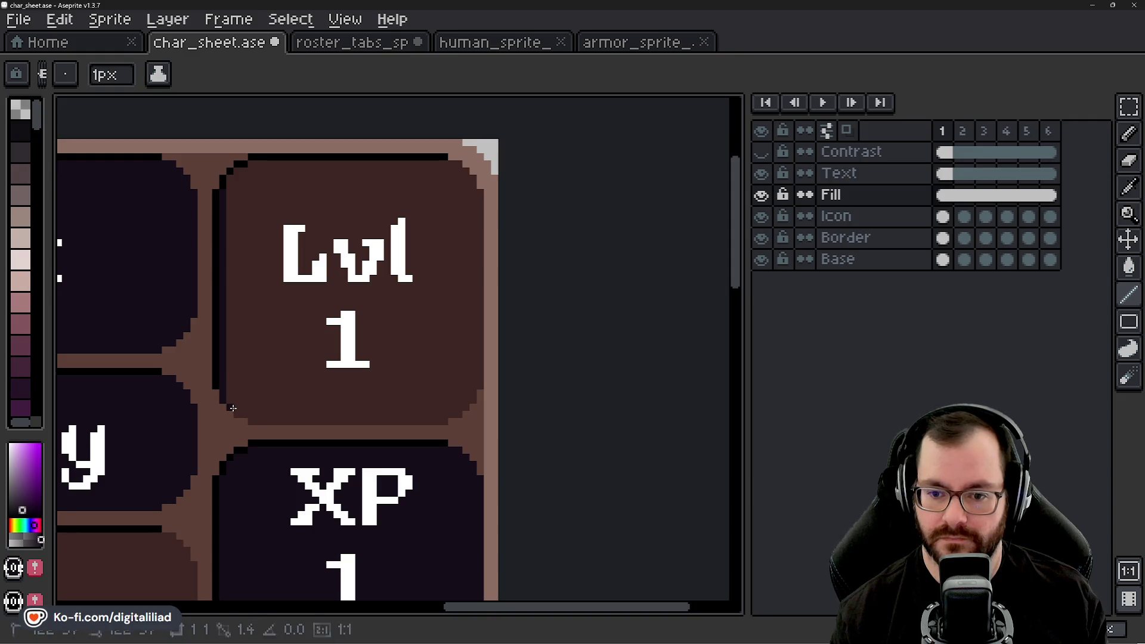
pyautogui.moveTo(252, 419); pyautogui.dragTo(396, 412)
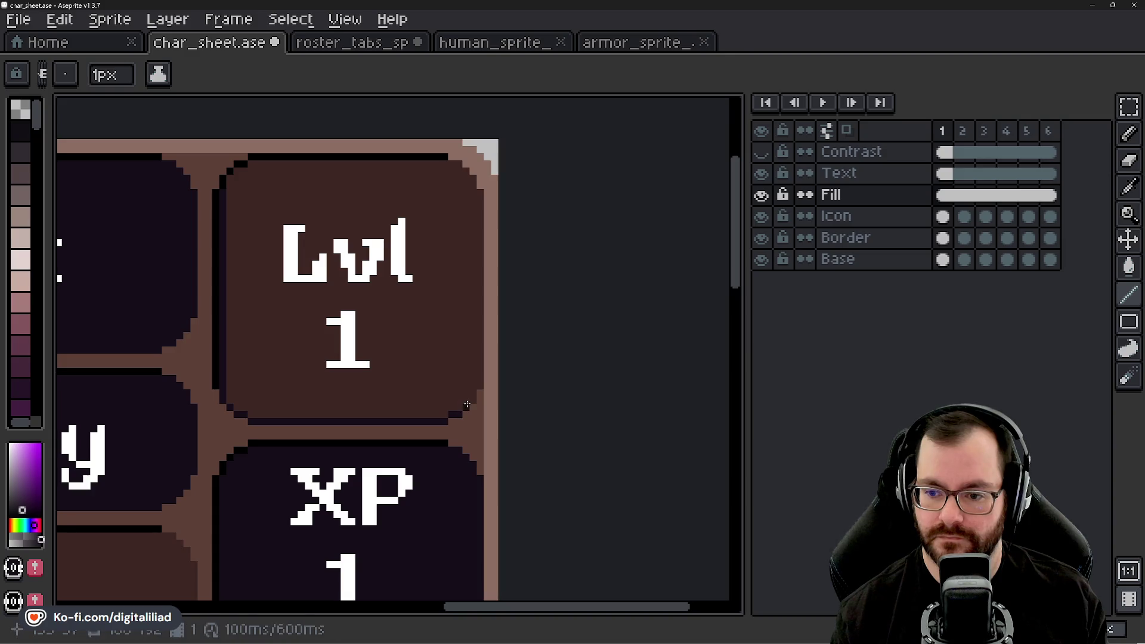
pyautogui.moveTo(480, 386); pyautogui.dragTo(477, 232)
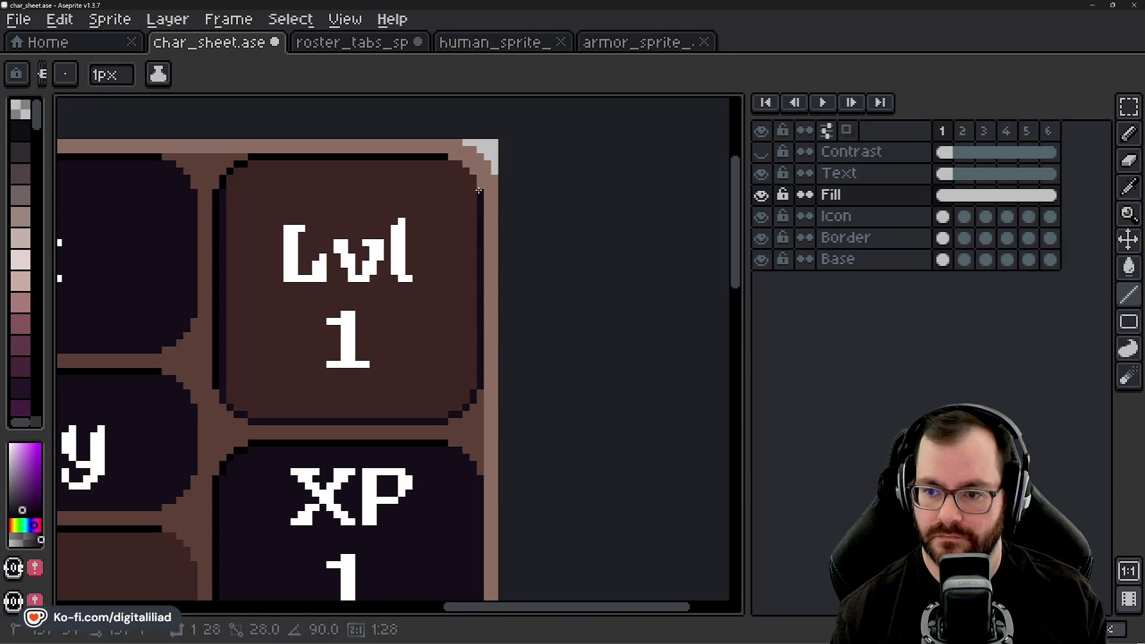
pyautogui.moveTo(459, 166); pyautogui.dragTo(256, 163)
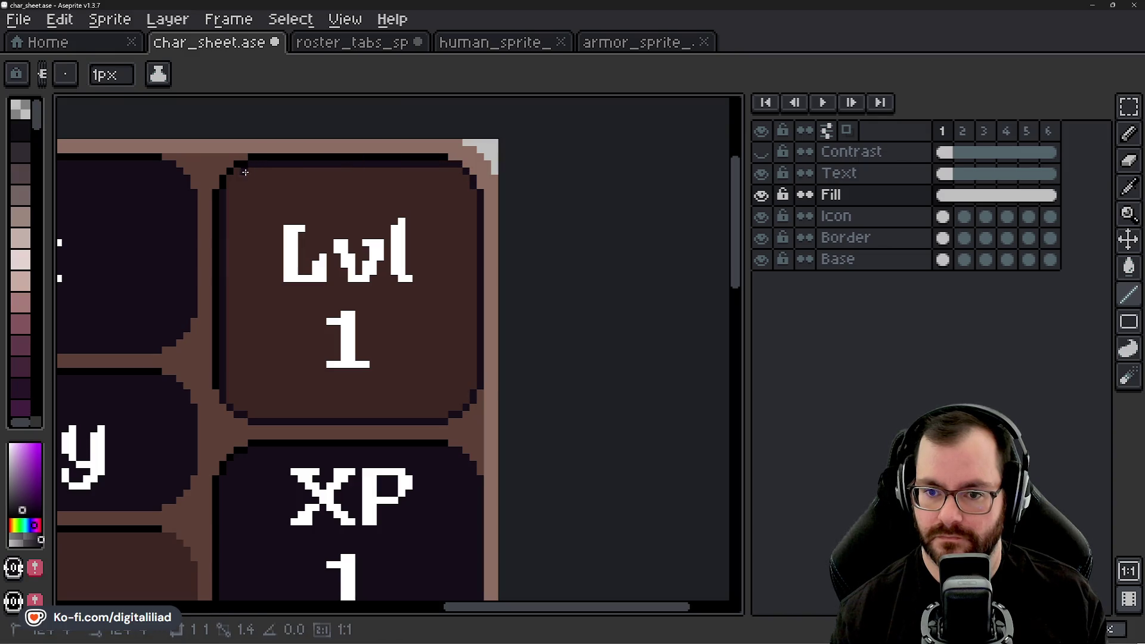
# - Bucket-fill the Lvl box with the dark colour
pyautogui.press('g')
pyautogui.click(269, 209)
pyautogui.scroll(-2, 302, 205)
pyautogui.scroll(-2, 519, 243)
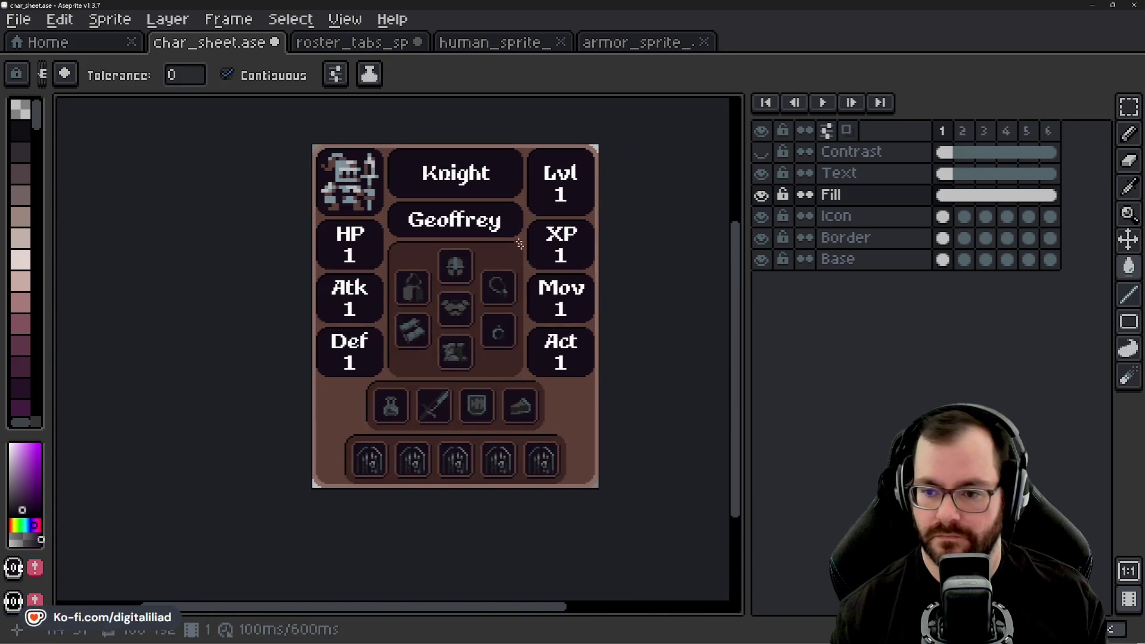
pyautogui.moveTo(519, 243); pyautogui.dragTo(481, 278)
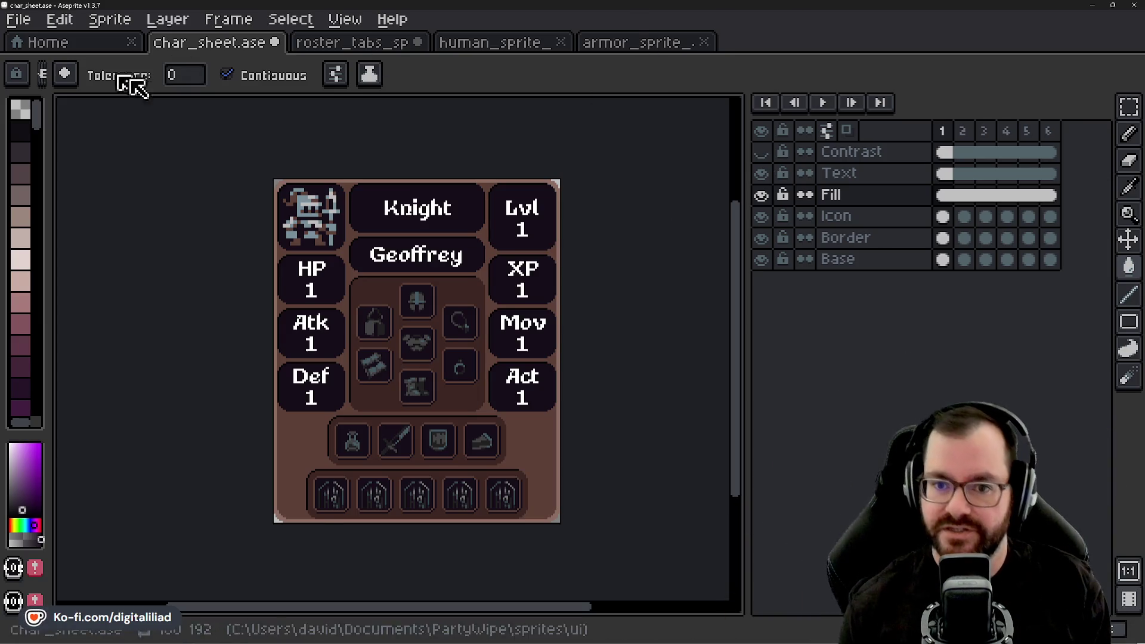
pyautogui.scroll(2, 390, 223)
pyautogui.scroll(2, 390, 224)
pyautogui.scroll(-3, 485, 238)
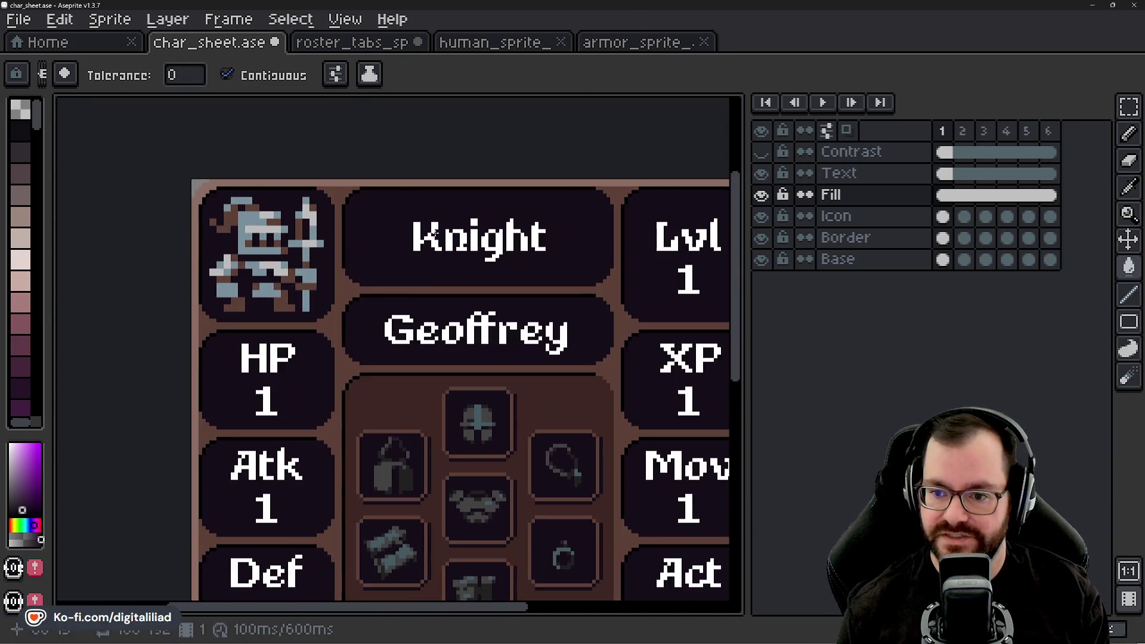
pyautogui.moveTo(461, 353); pyautogui.dragTo(429, 257)
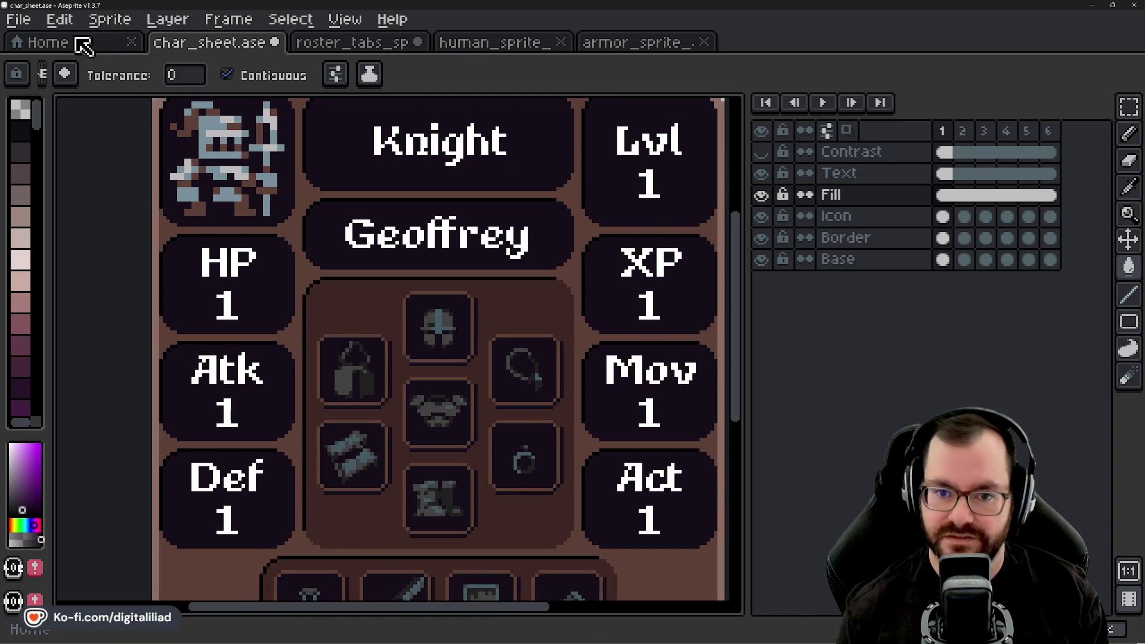
pyautogui.click(77, 43)
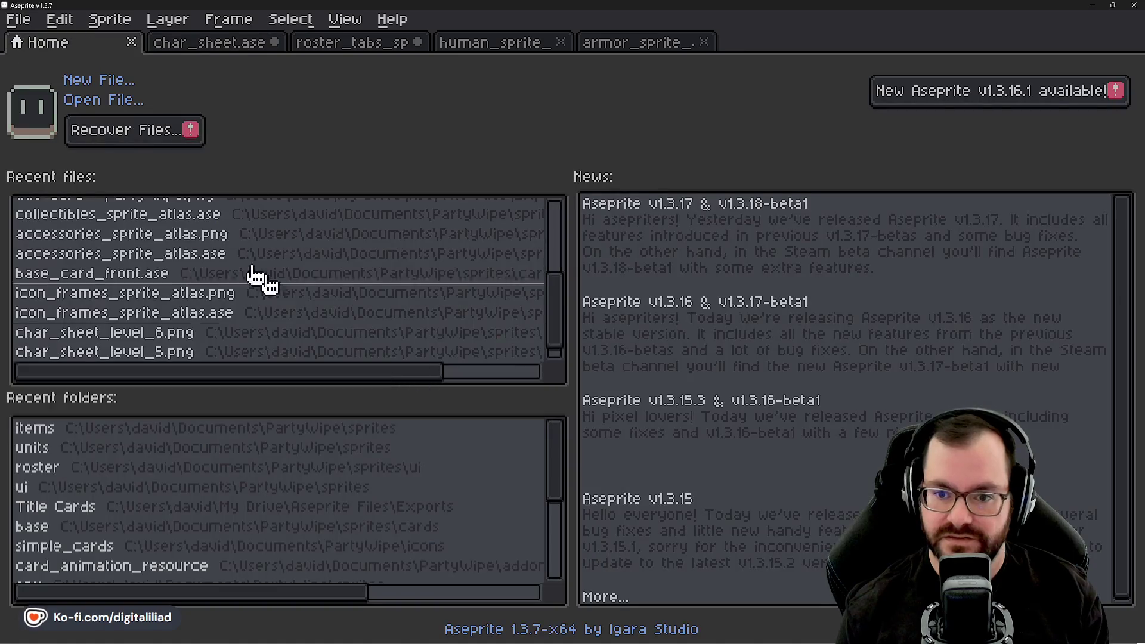
# - Open chicken_sprite from the sprites/units folder, then return to the character sheet
pyautogui.click(107, 100)
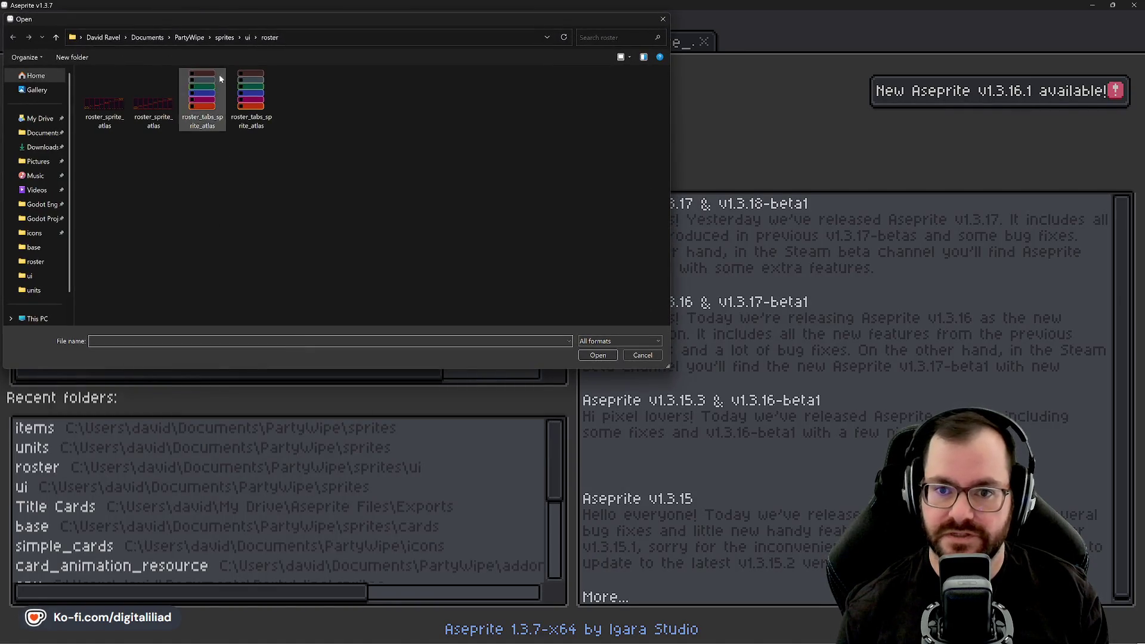
pyautogui.click(223, 36)
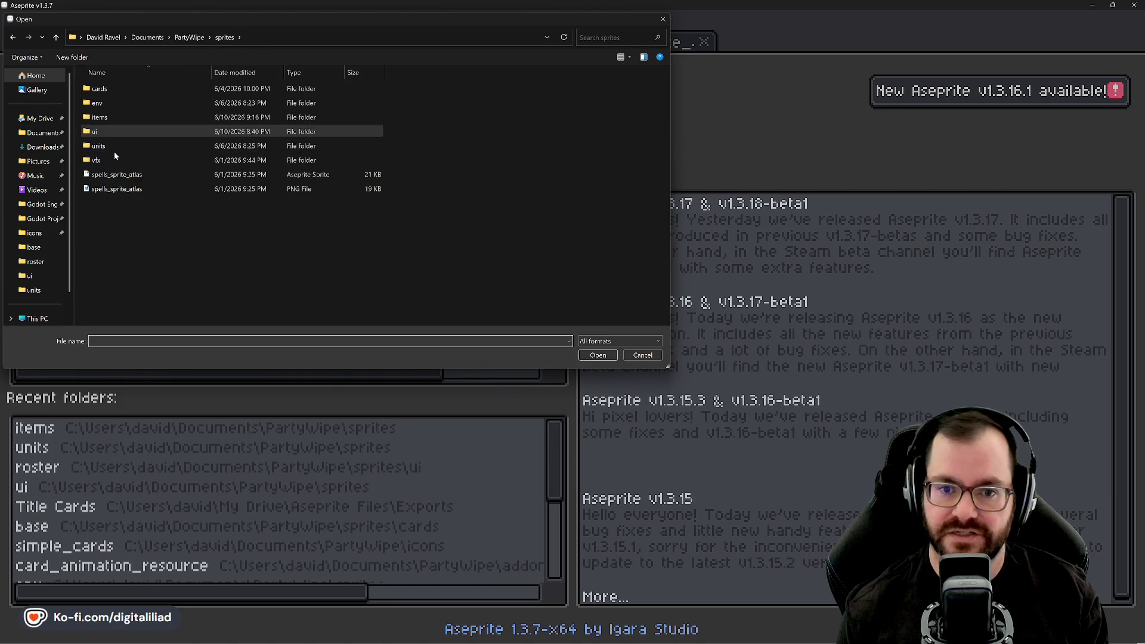
pyautogui.doubleClick(114, 149)
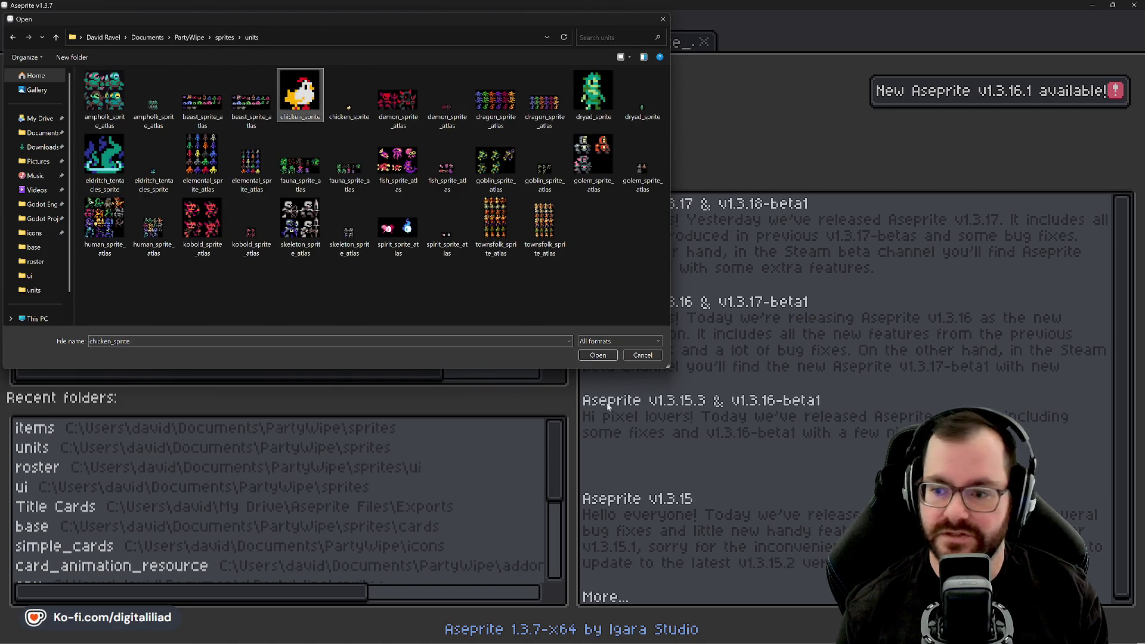
pyautogui.click(596, 355)
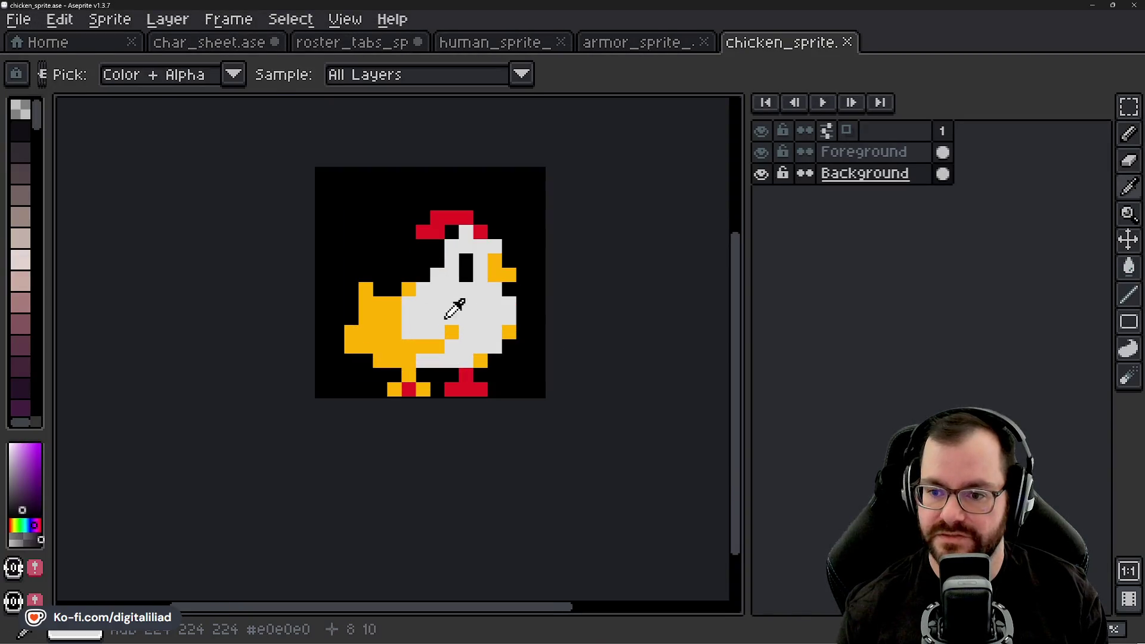
pyautogui.press('g')
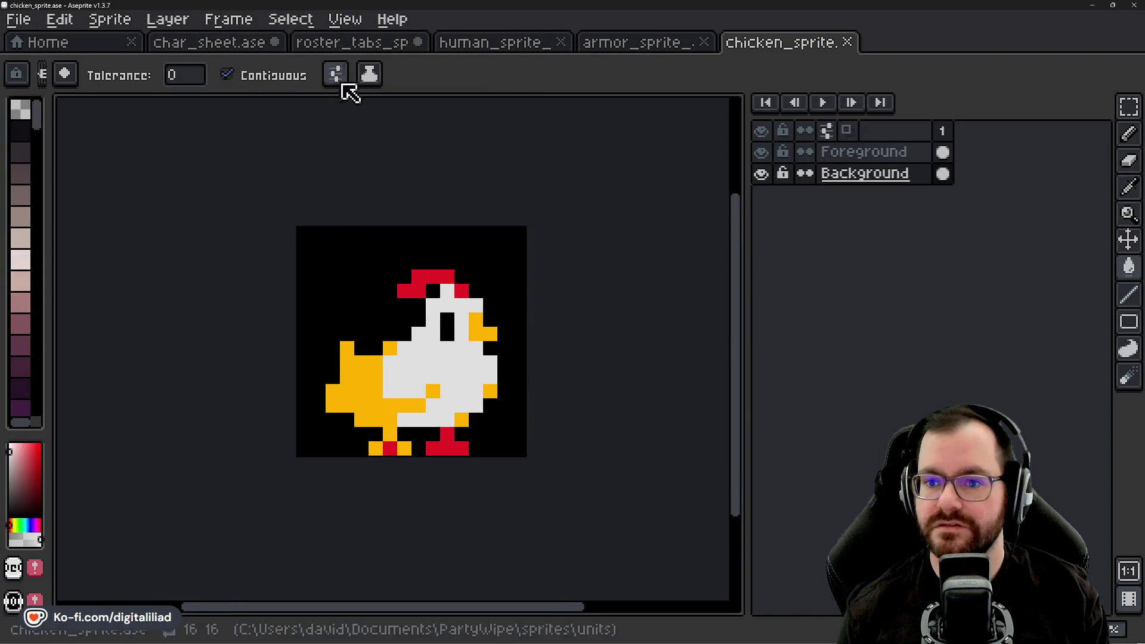
pyautogui.click(251, 44)
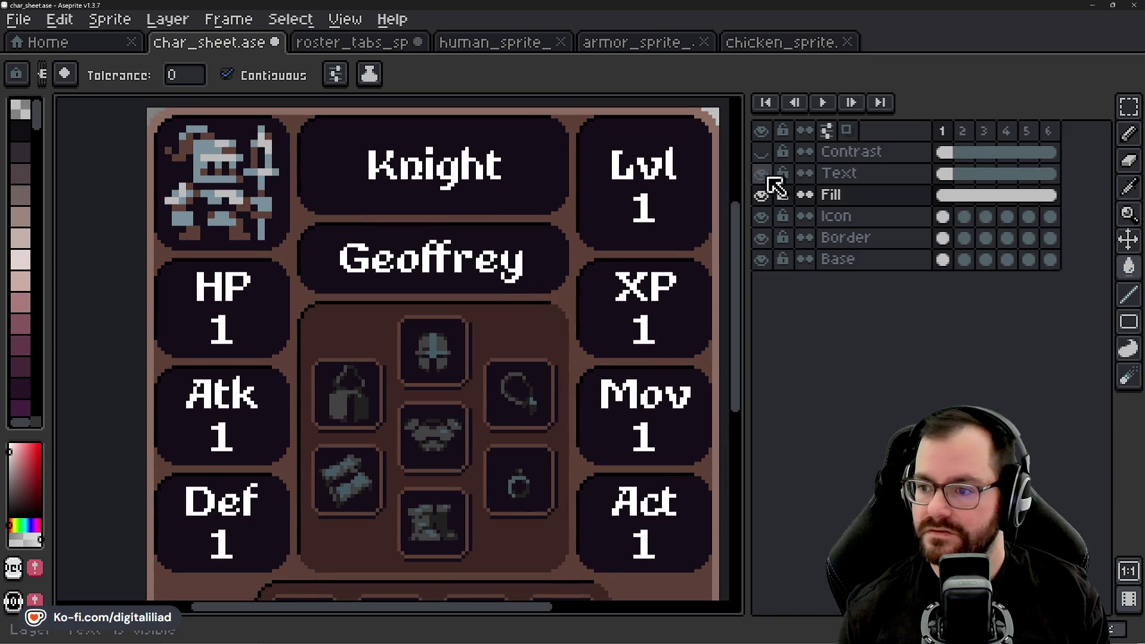
# - Select the Text layer, turn off Contiguous filling and switch to the Rectangular Marquee tool
pyautogui.click(894, 172)
pyautogui.scroll(1, 372, 176)
pyautogui.scroll(1, 367, 183)
pyautogui.scroll(1, 347, 212)
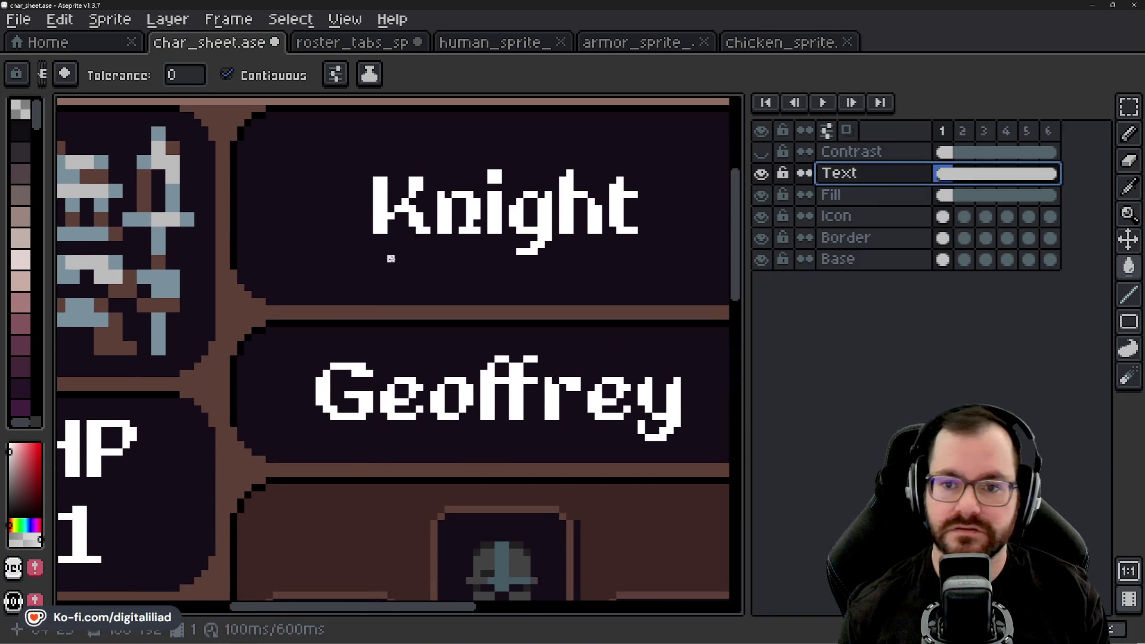
pyautogui.click(255, 79)
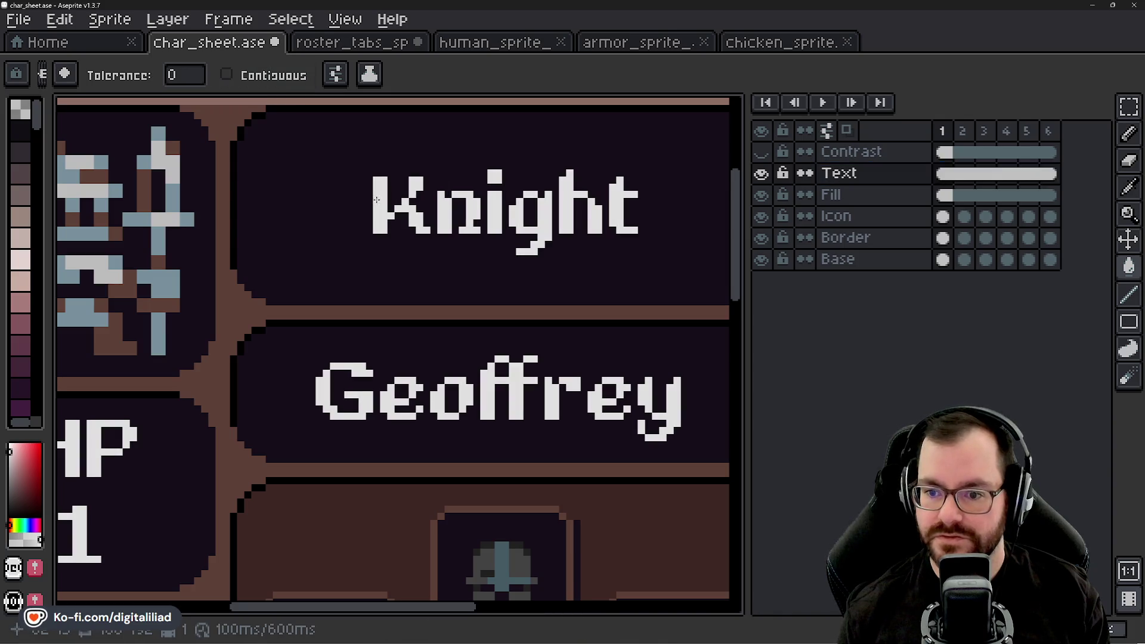
pyautogui.scroll(-3, 336, 186)
pyautogui.moveTo(409, 291); pyautogui.dragTo(406, 263)
pyautogui.scroll(-1, 406, 263)
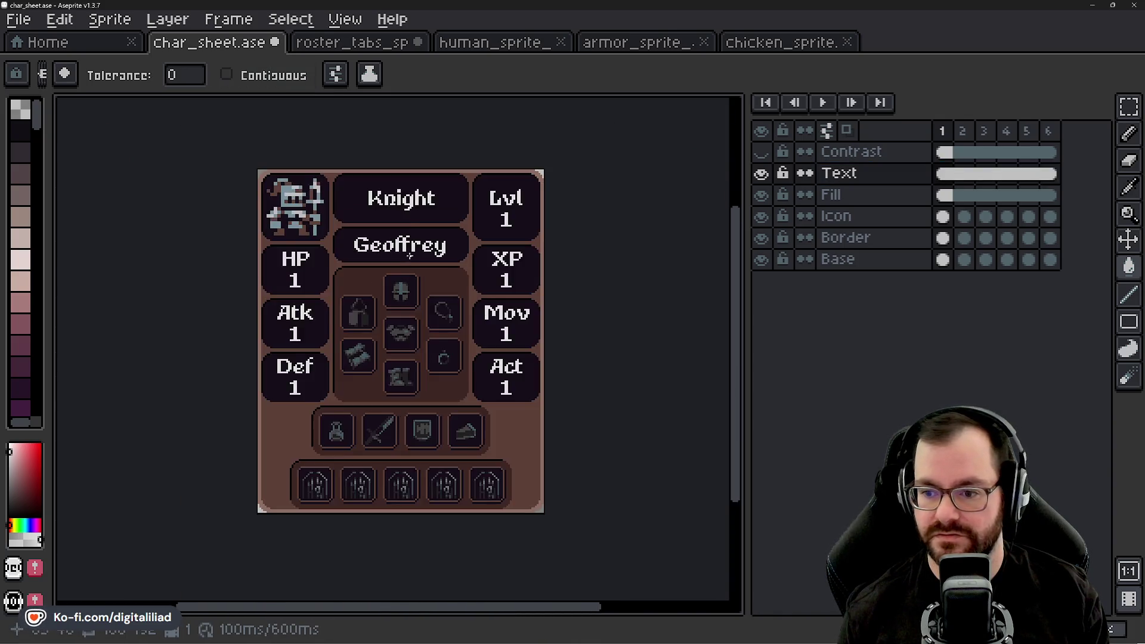
pyautogui.scroll(1, 430, 317)
pyautogui.moveTo(430, 316); pyautogui.dragTo(429, 288)
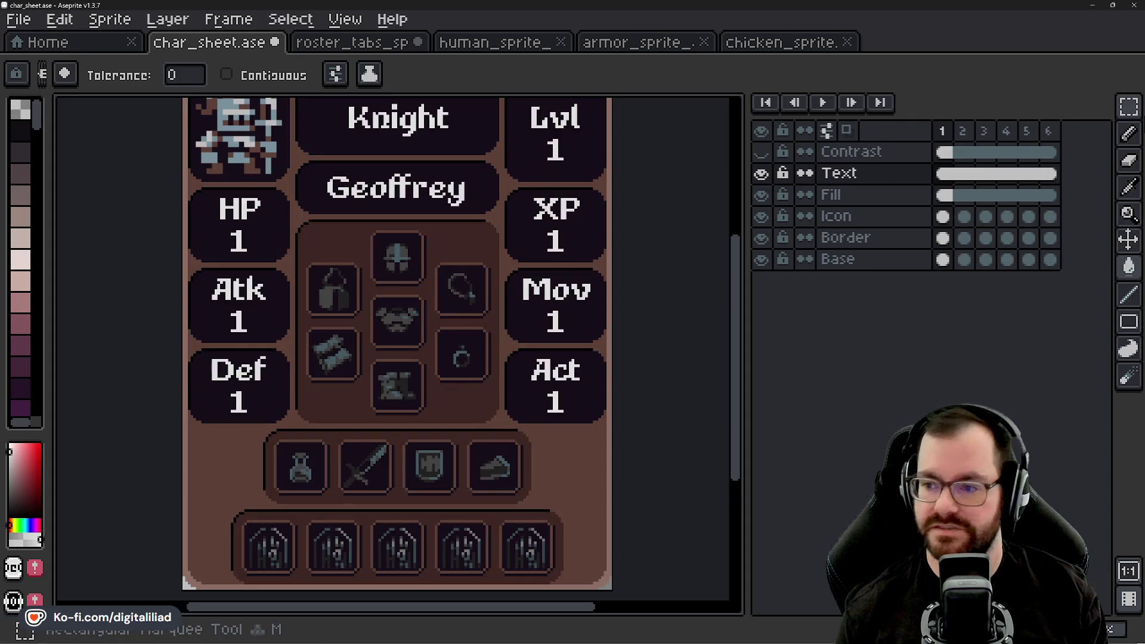
pyautogui.click(1129, 106)
pyautogui.scroll(-1, 674, 239)
pyautogui.moveTo(673, 239); pyautogui.dragTo(609, 269)
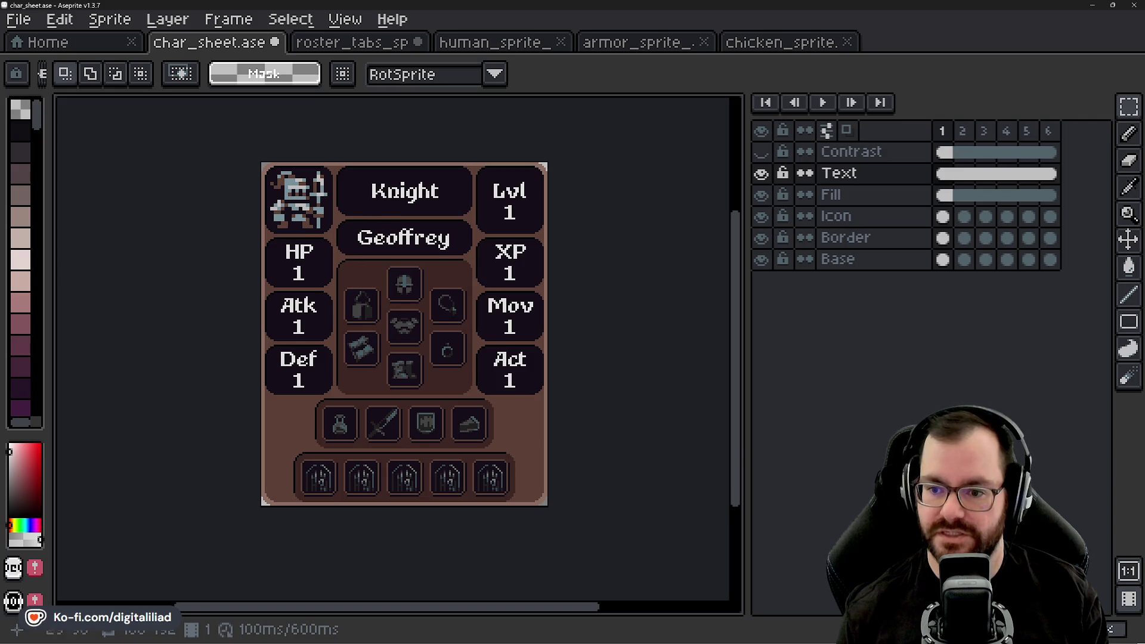
# - Step through the sheet's colour variant frames and return to the brown first frame
pyautogui.press('Right')
pyautogui.press('Right')
pyautogui.press('Right')
pyautogui.press('Right')
pyautogui.press('Left')
pyautogui.press('Left')
pyautogui.press('Left')
pyautogui.press('Left')
pyautogui.press('Left')
pyautogui.press('Right')
pyautogui.scroll(2, 323, 237)
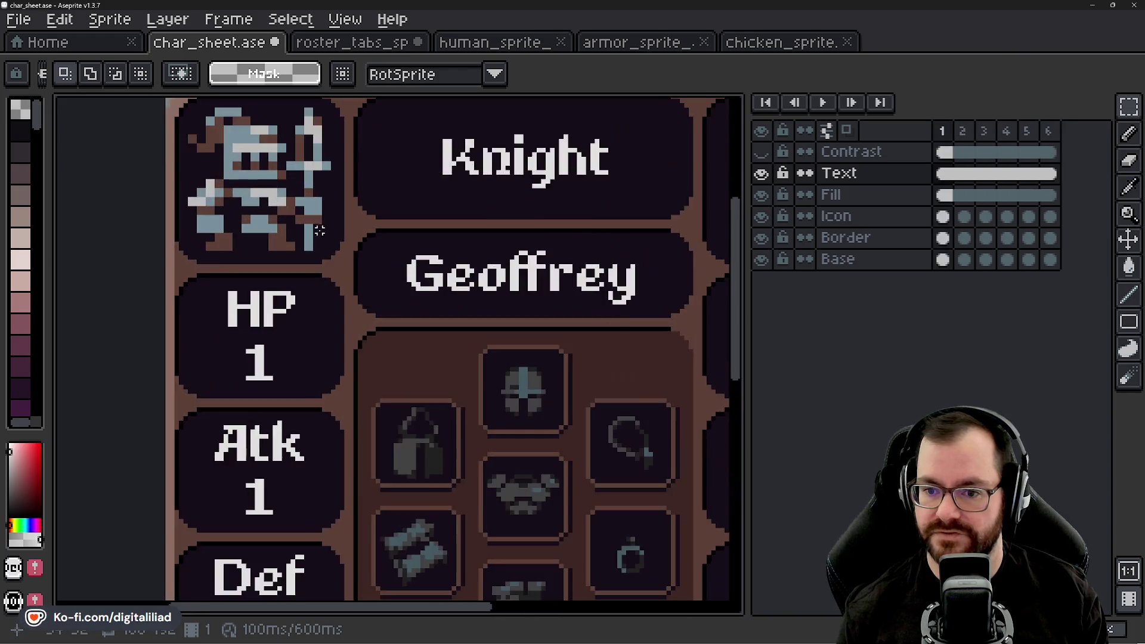
pyautogui.scroll(-2, 371, 260)
pyautogui.press('Right')
pyautogui.press('Left')
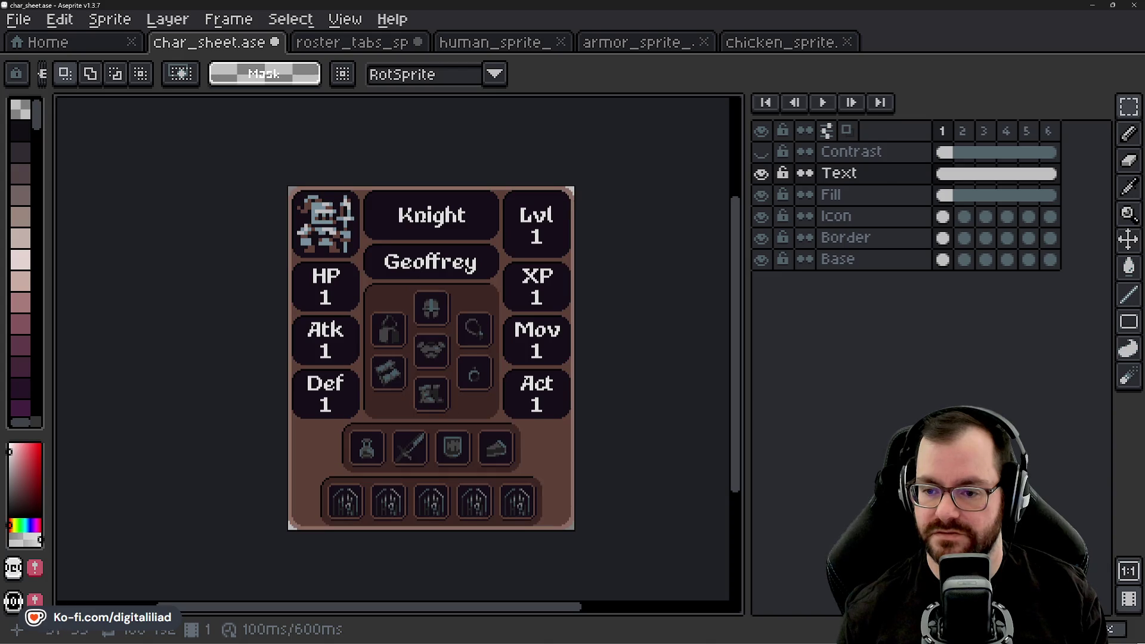
pyautogui.click(78, 43)
pyautogui.scroll(1, 144, 269)
pyautogui.scroll(3, 144, 258)
pyautogui.scroll(-2, 141, 257)
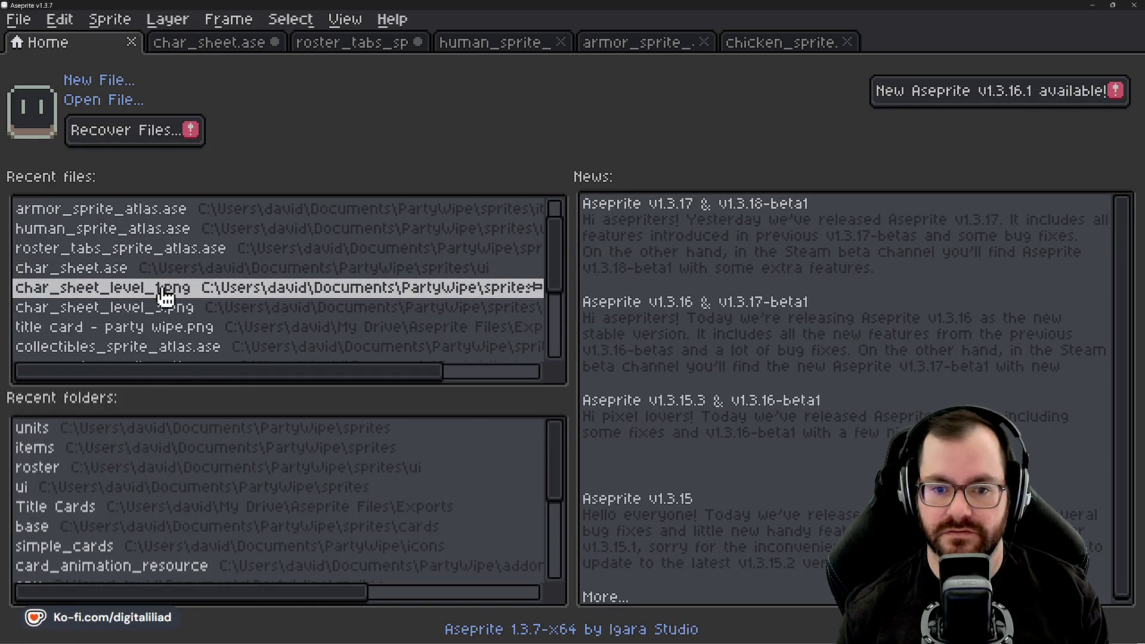
# - View the blank char_sheet_level_1.png from recent files, then close it
pyautogui.click(158, 293)
pyautogui.scroll(2, 391, 379)
pyautogui.scroll(-1, 435, 316)
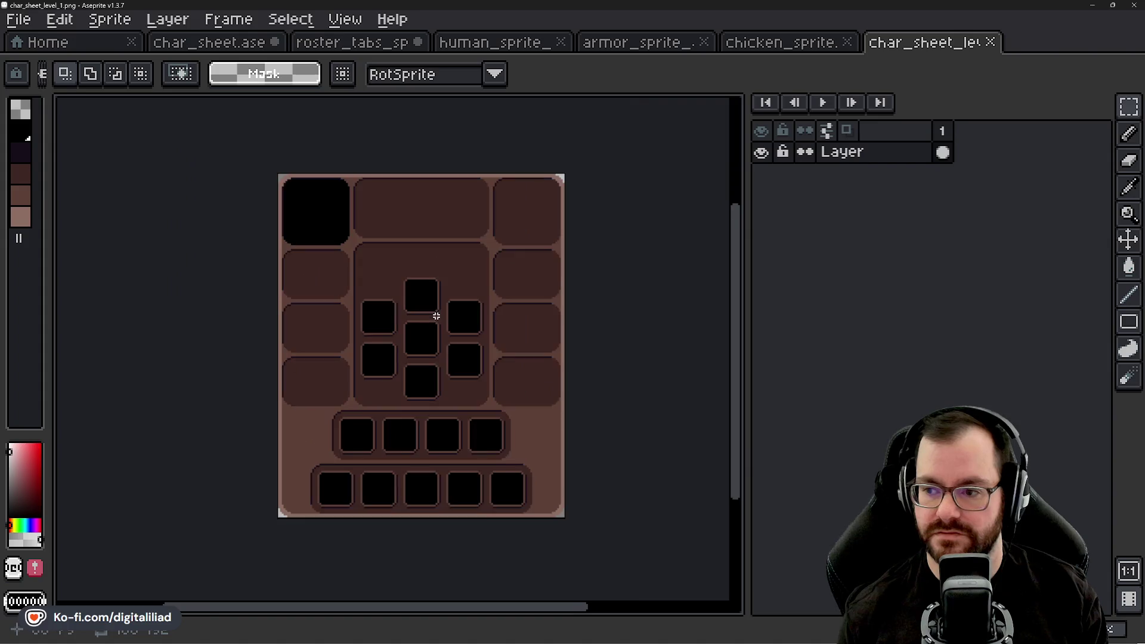
pyautogui.scroll(1, 437, 316)
pyautogui.moveTo(440, 297); pyautogui.dragTo(440, 274)
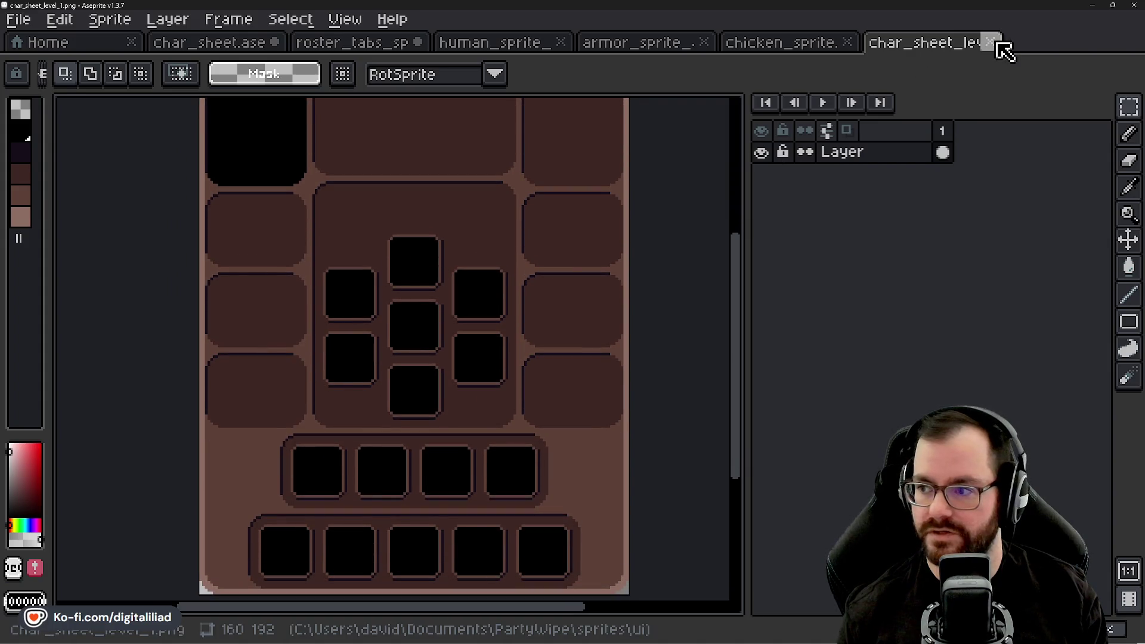
pyautogui.click(993, 42)
# - Open the reference ui/char_sheet.png for a look, then close it
pyautogui.click(98, 50)
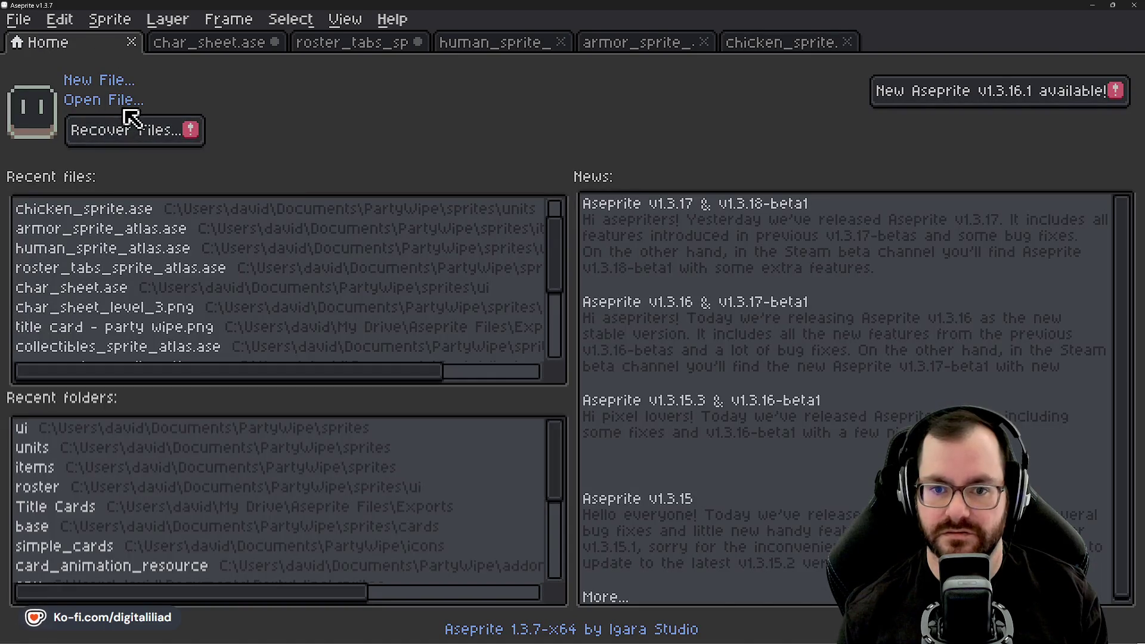
pyautogui.click(125, 103)
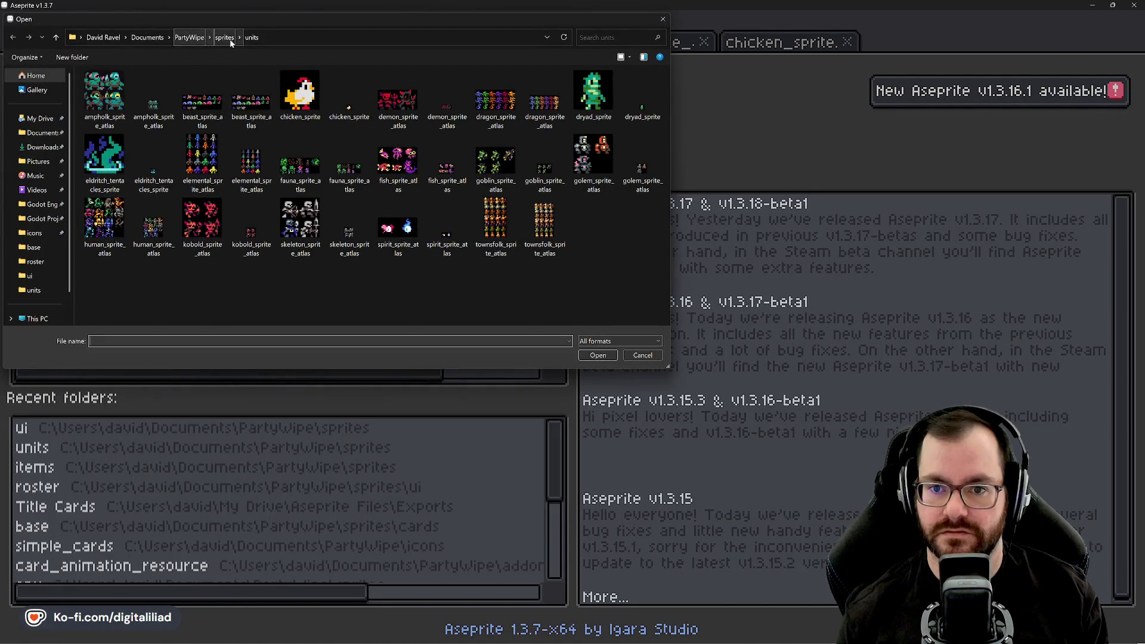
pyautogui.click(224, 38)
pyautogui.doubleClick(115, 131)
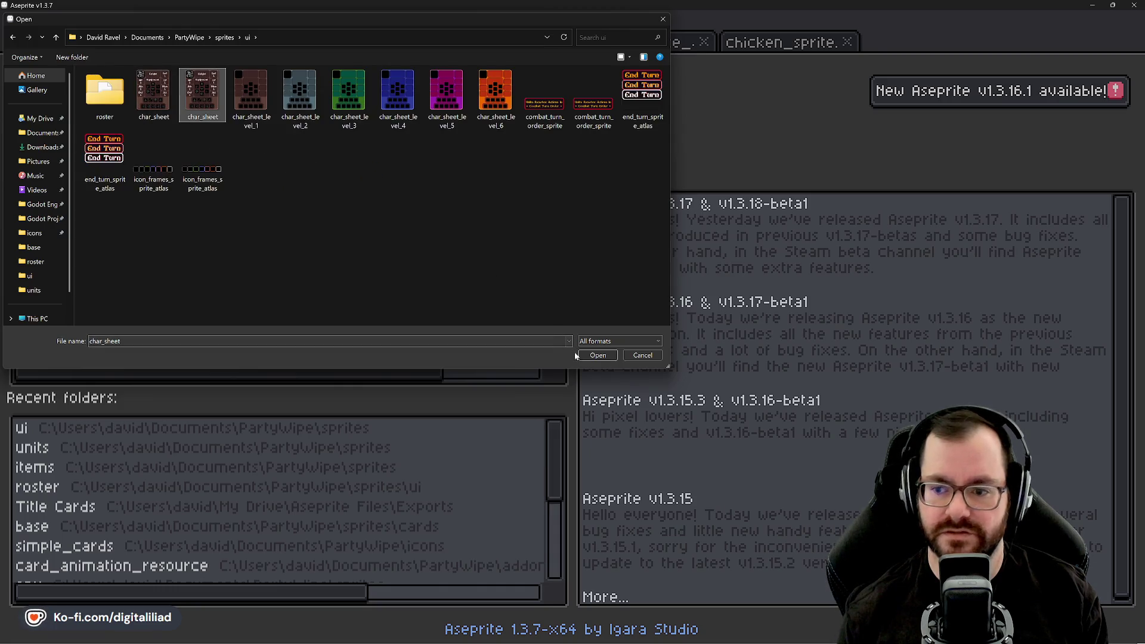
pyautogui.click(590, 355)
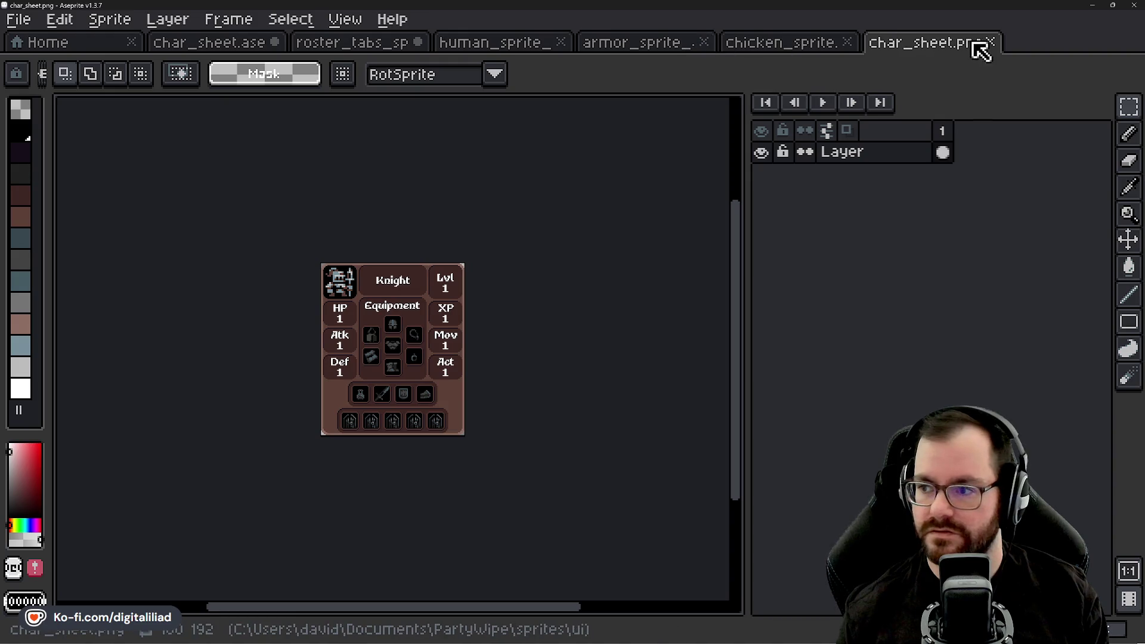
pyautogui.click(990, 43)
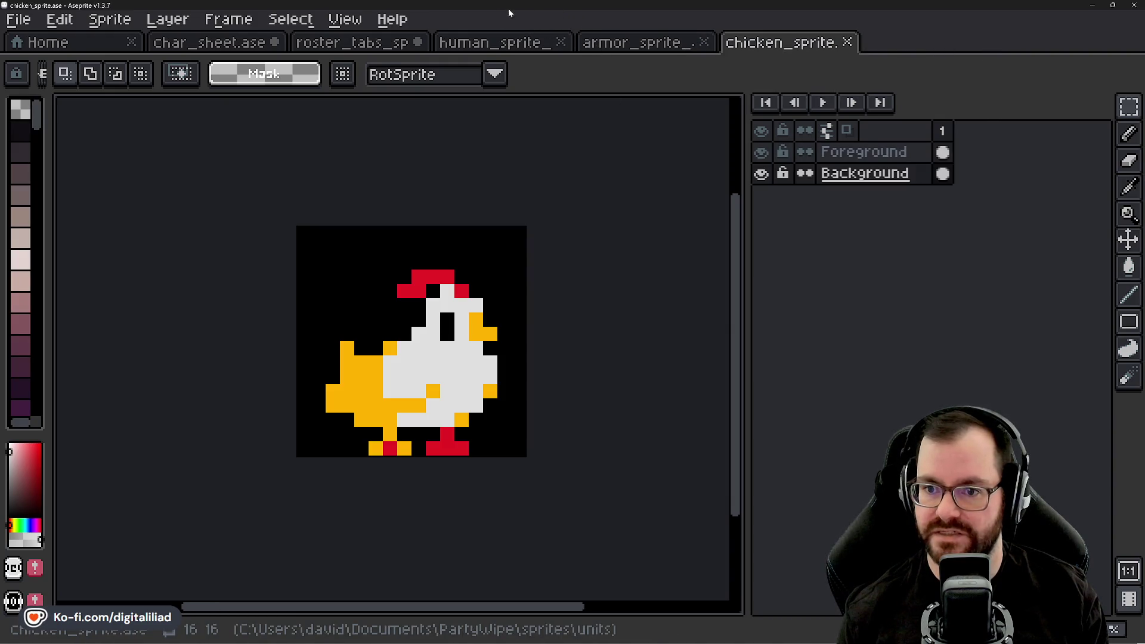
# - Shrink the window, switch to the roster tabs sprite and undo the Plague Doctor text
pyautogui.click(185, 46)
pyautogui.moveTo(547, 12); pyautogui.dragTo(541, 129)
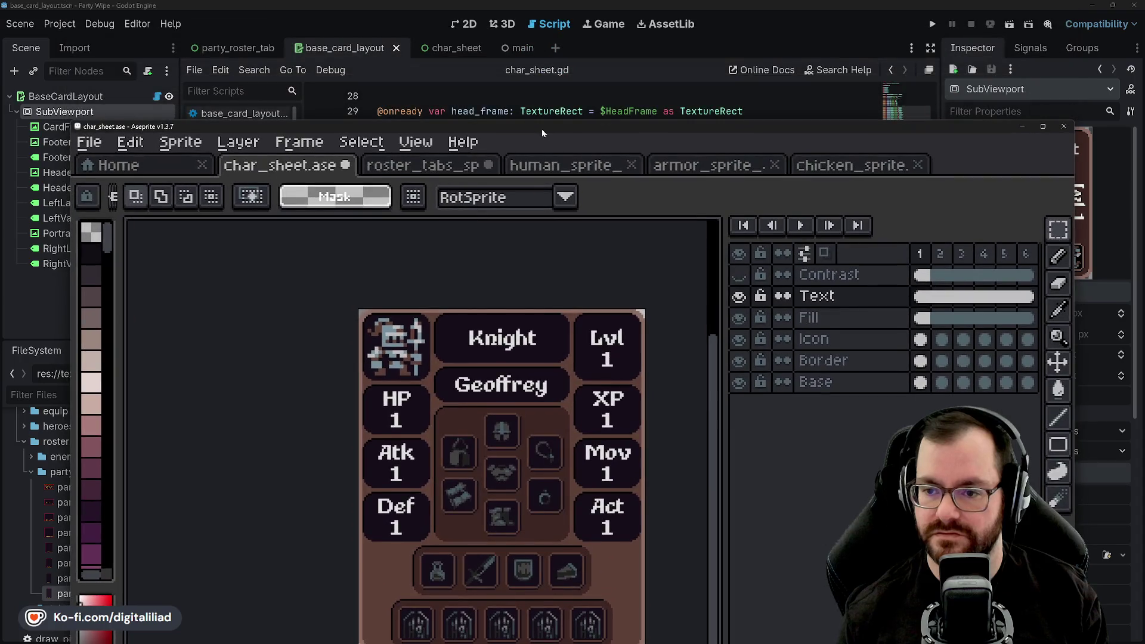
pyautogui.click(409, 167)
pyautogui.scroll(-1, 484, 292)
pyautogui.scroll(1, 484, 293)
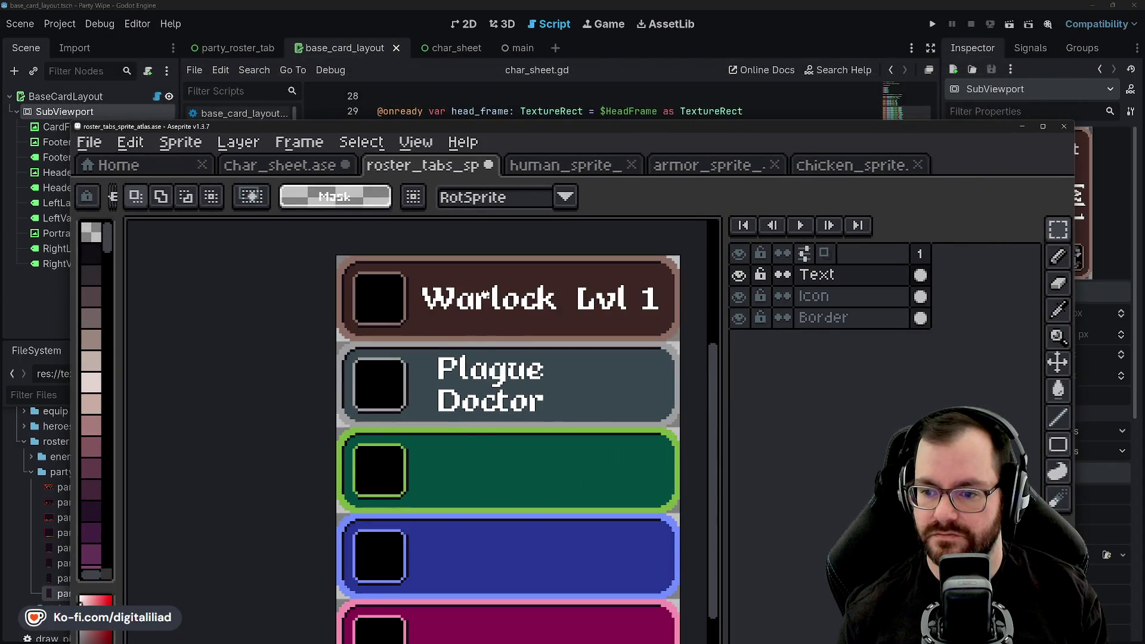
pyautogui.hotkey('ctrl', 'z')
pyautogui.hotkey('ctrl', 'z')
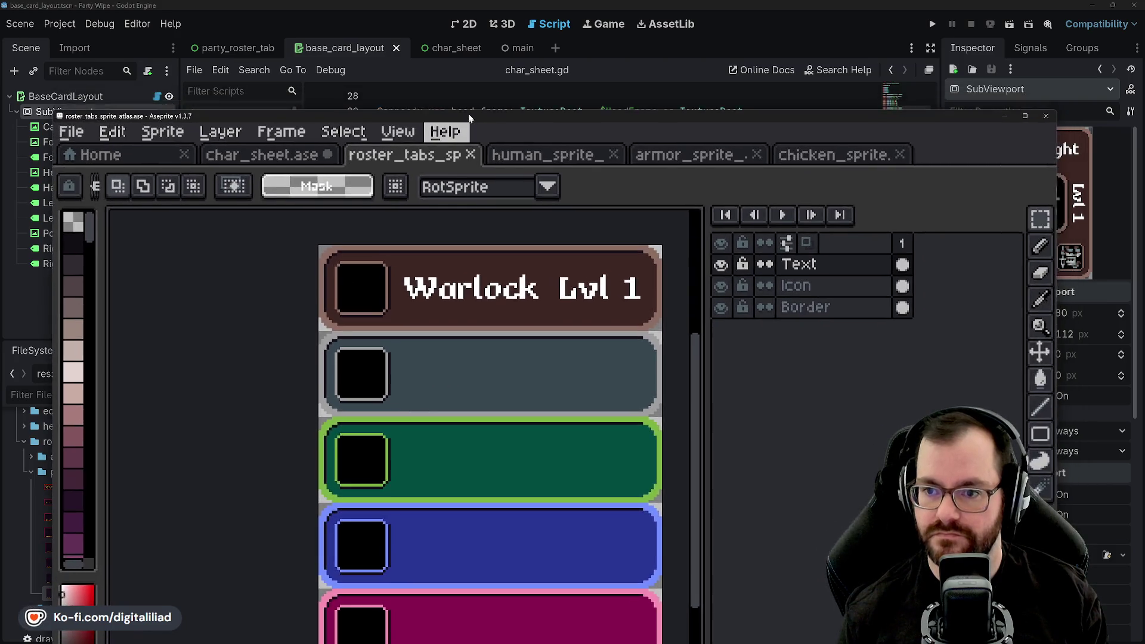
# - Launch a second Aseprite window from the taskbar and arrange both windows side by side
pyautogui.moveTo(487, 131); pyautogui.dragTo(468, 74)
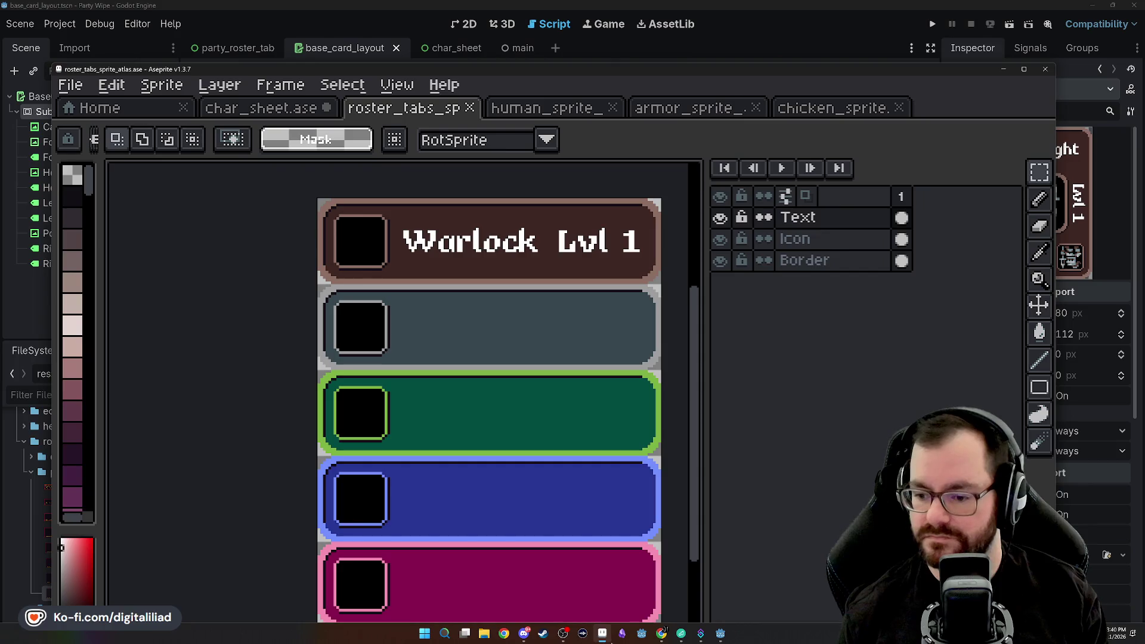
pyautogui.rightClick(603, 635)
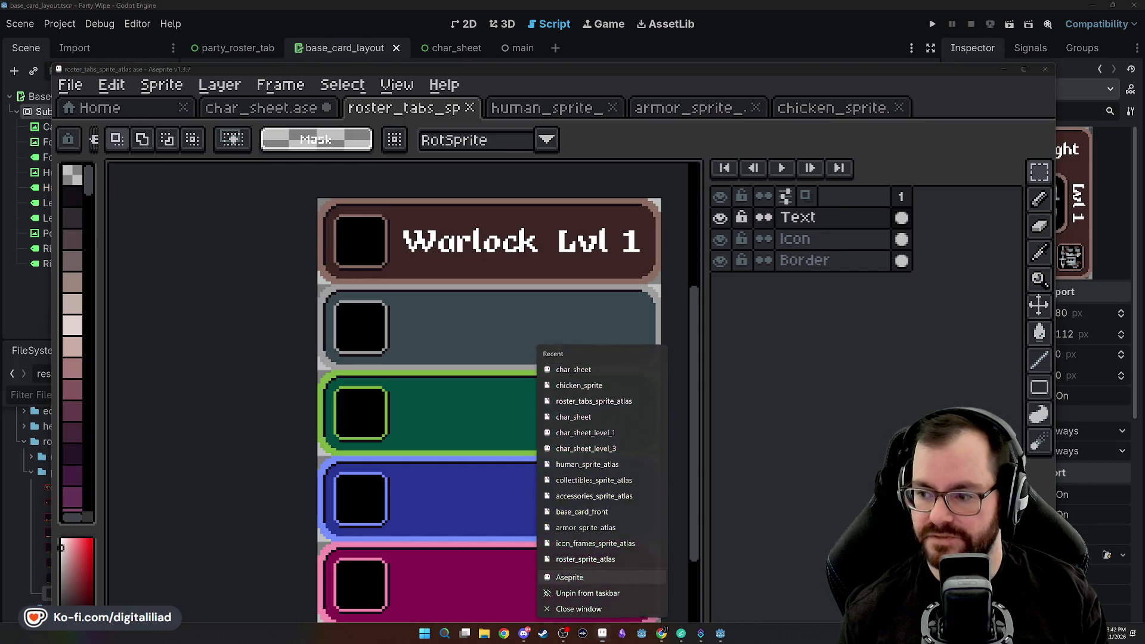
pyautogui.click(590, 569)
pyautogui.moveTo(741, 6); pyautogui.dragTo(740, 138)
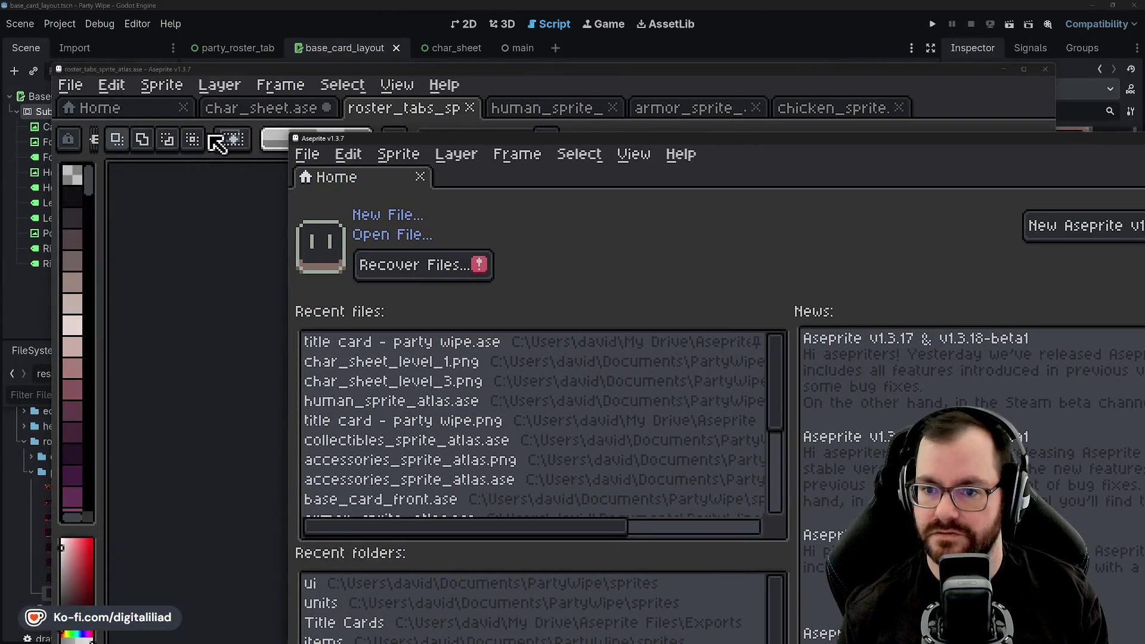
pyautogui.moveTo(561, 65)
pyautogui.mouseDown()
pyautogui.moveTo(400, 42)
pyautogui.moveTo(591, 20)
pyautogui.mouseUp()
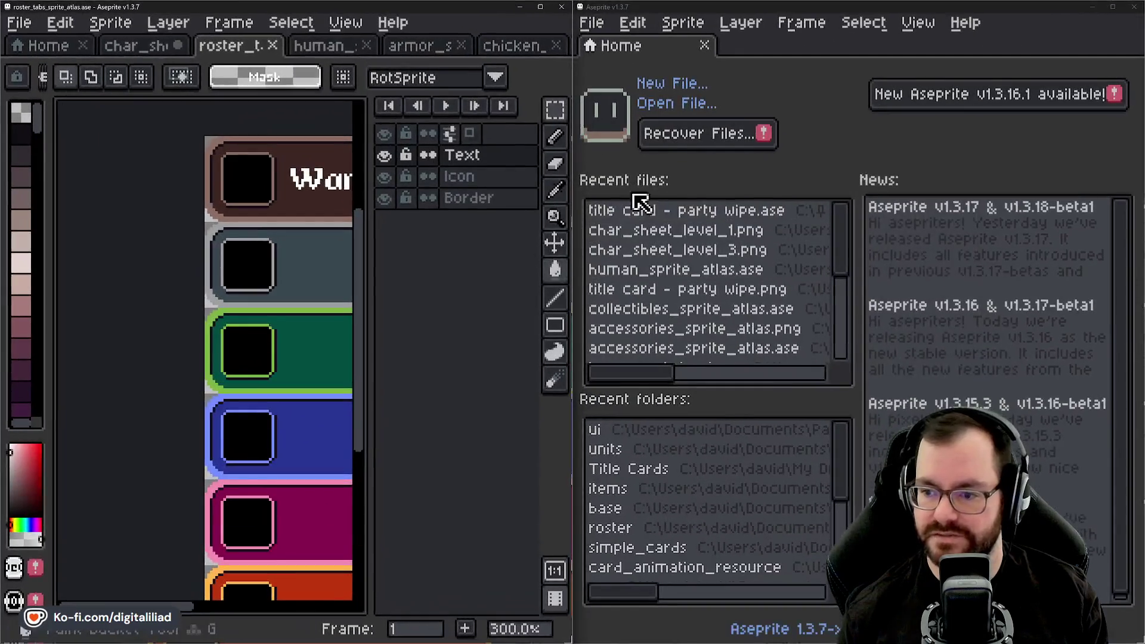
# - Open char_sheet_level_1.png on the right and move both windows' timelines below the canvas
pyautogui.click(694, 230)
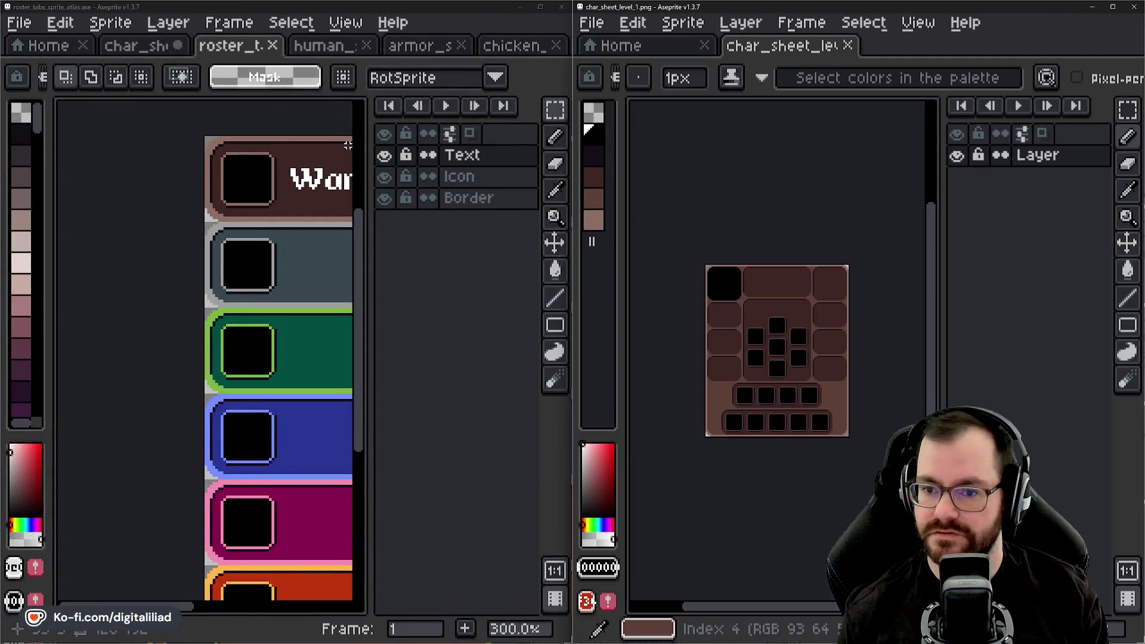
pyautogui.click(456, 137)
pyautogui.click(213, 214)
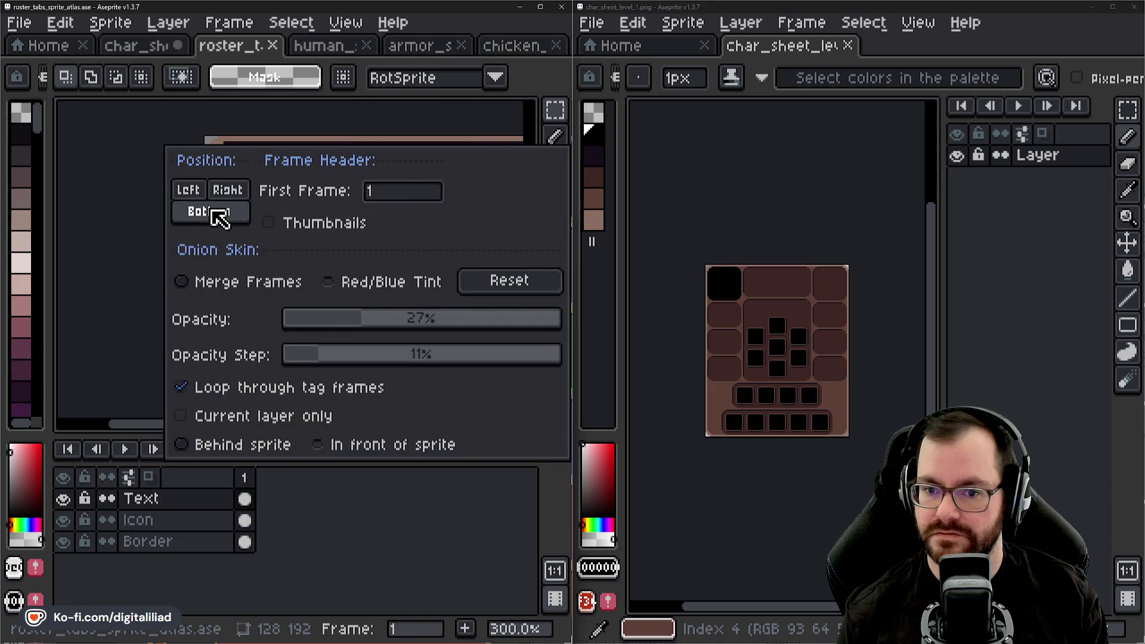
pyautogui.click(109, 293)
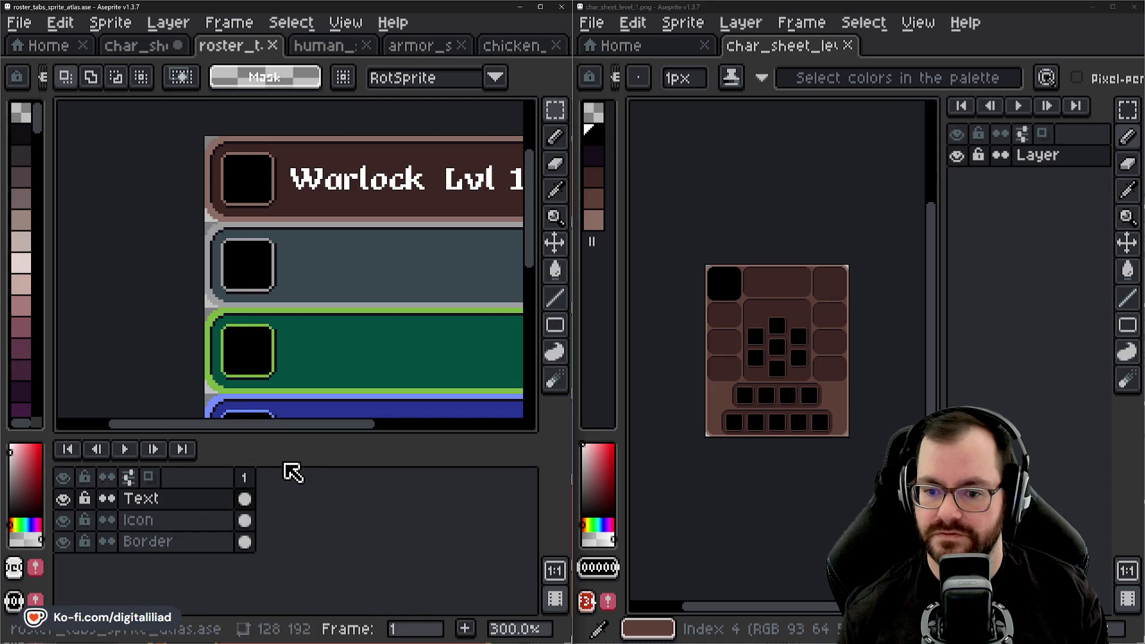
pyautogui.moveTo(287, 435); pyautogui.dragTo(304, 600)
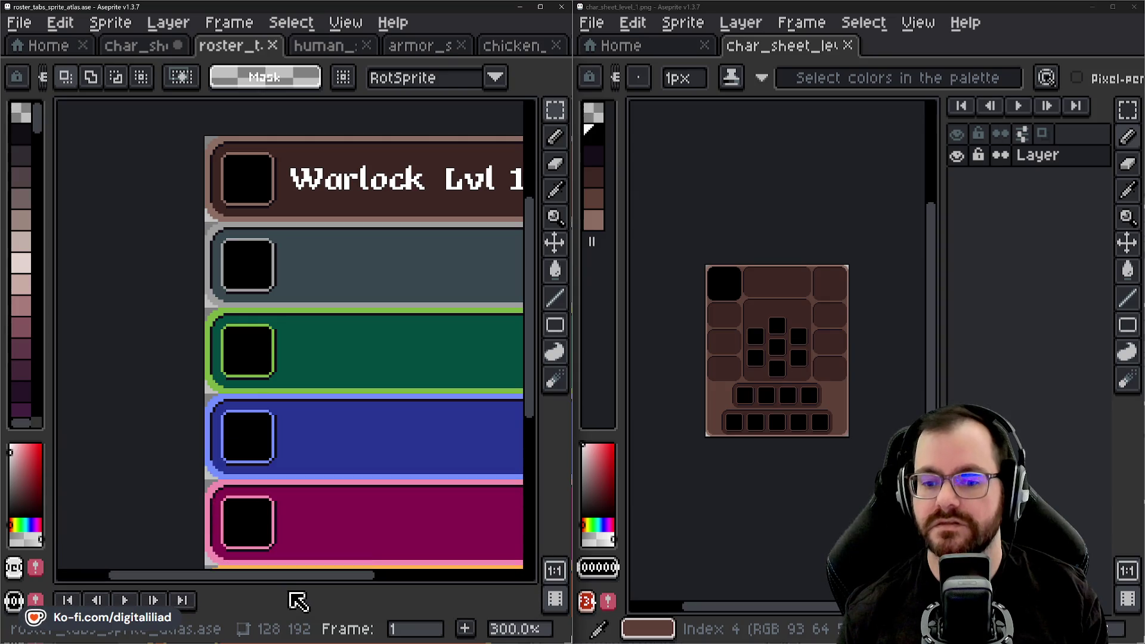
pyautogui.click(1022, 133)
pyautogui.click(780, 212)
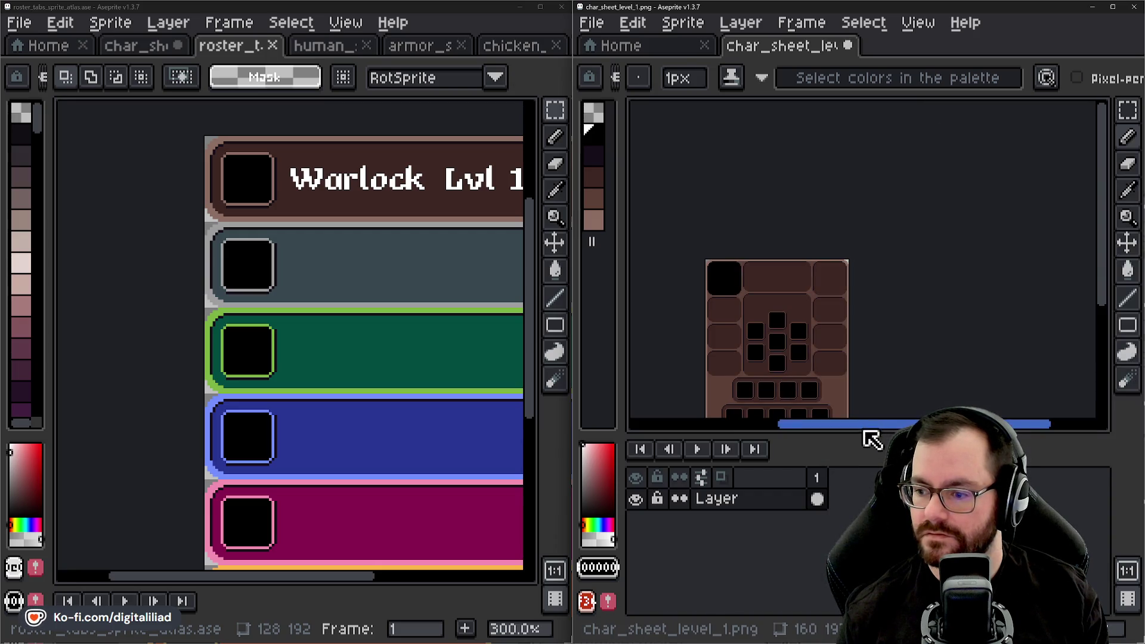
# - Replace the level 1 sheet with char_sheet.png in the right window and collapse its timeline
pyautogui.click(847, 46)
pyautogui.click(873, 376)
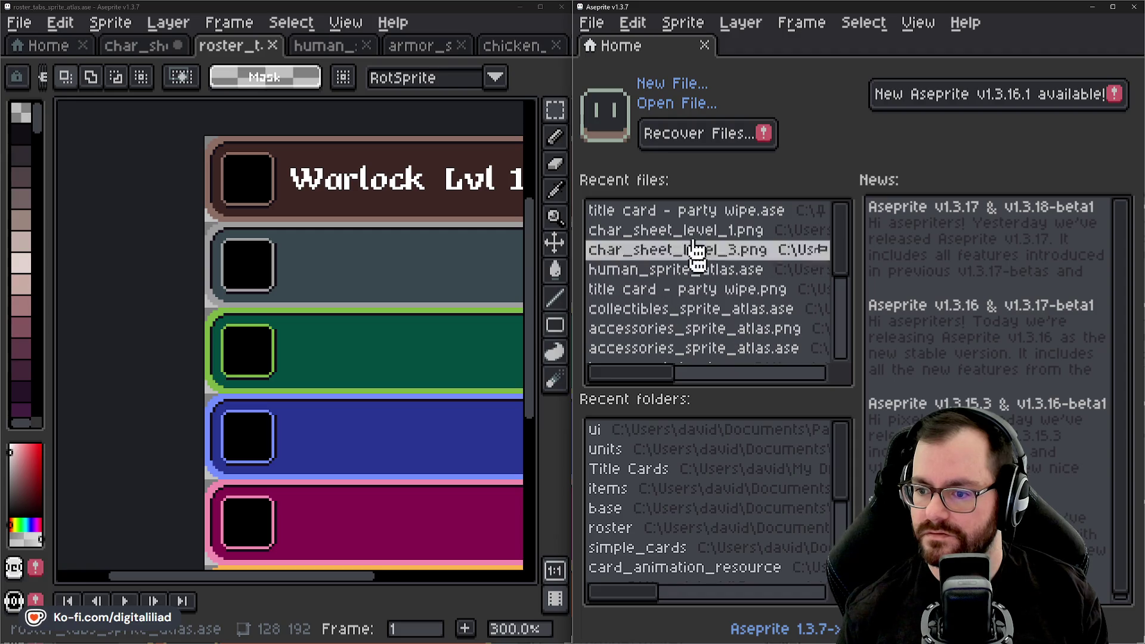
pyautogui.click(677, 105)
pyautogui.click(662, 99)
pyautogui.click(1056, 355)
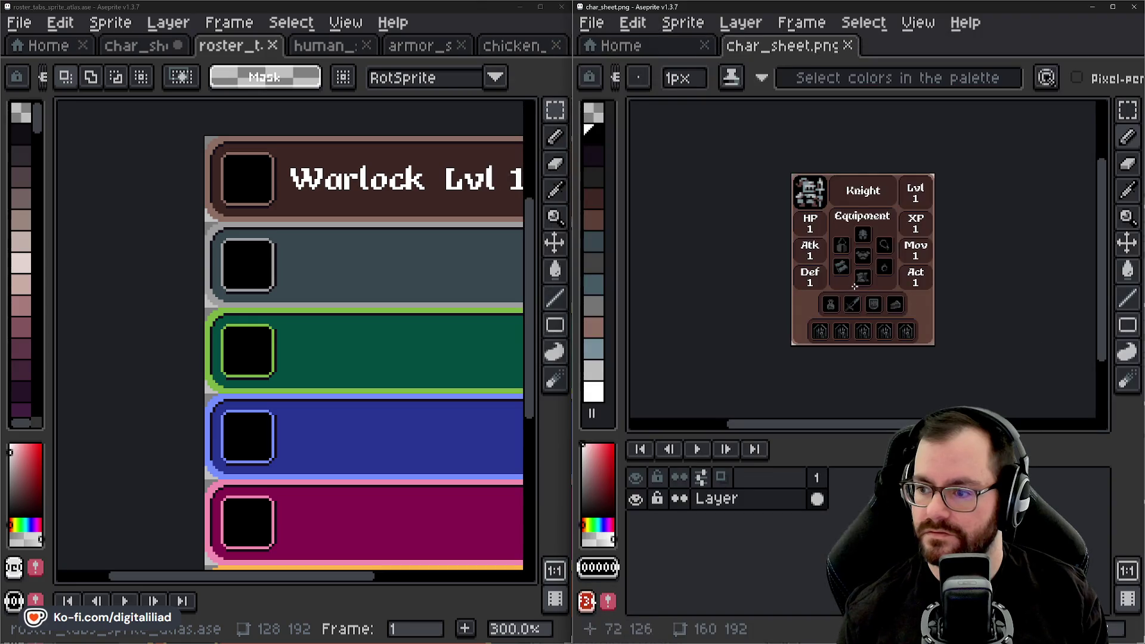
pyautogui.moveTo(890, 431); pyautogui.dragTo(890, 582)
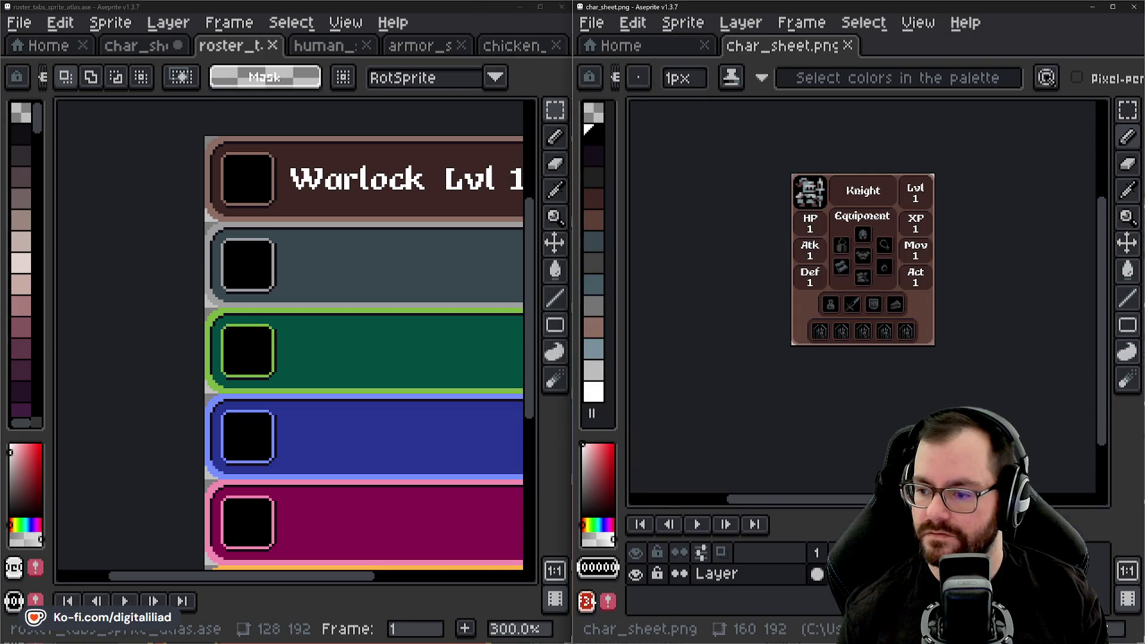
pyautogui.scroll(1, 950, 410)
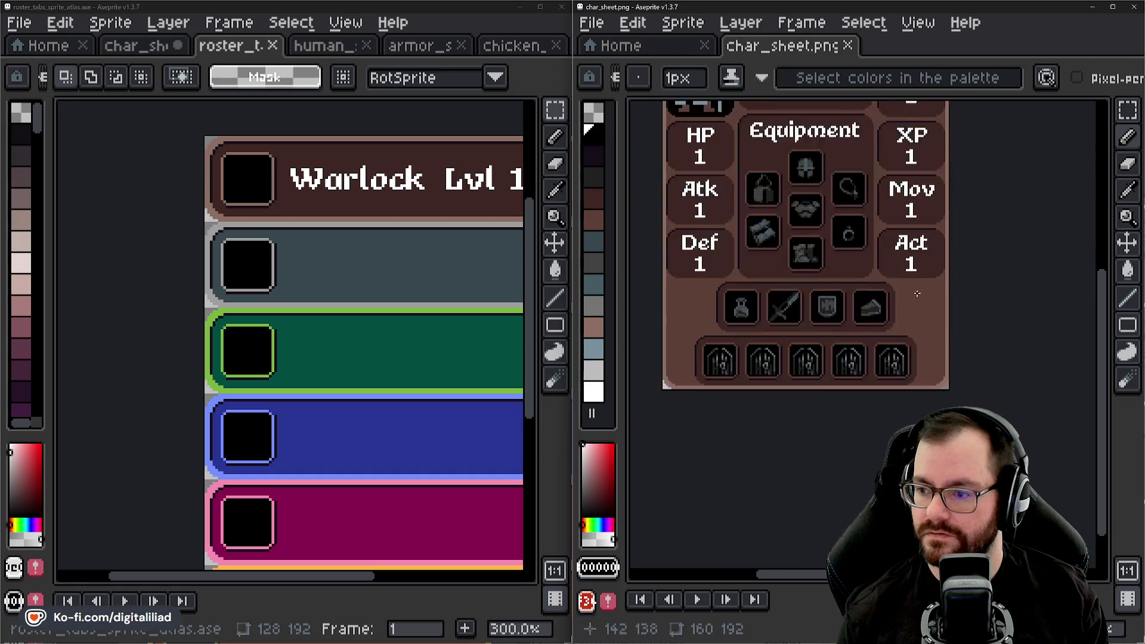
pyautogui.scroll(2, 950, 410)
pyautogui.scroll(-1, 951, 410)
pyautogui.scroll(-2, 886, 304)
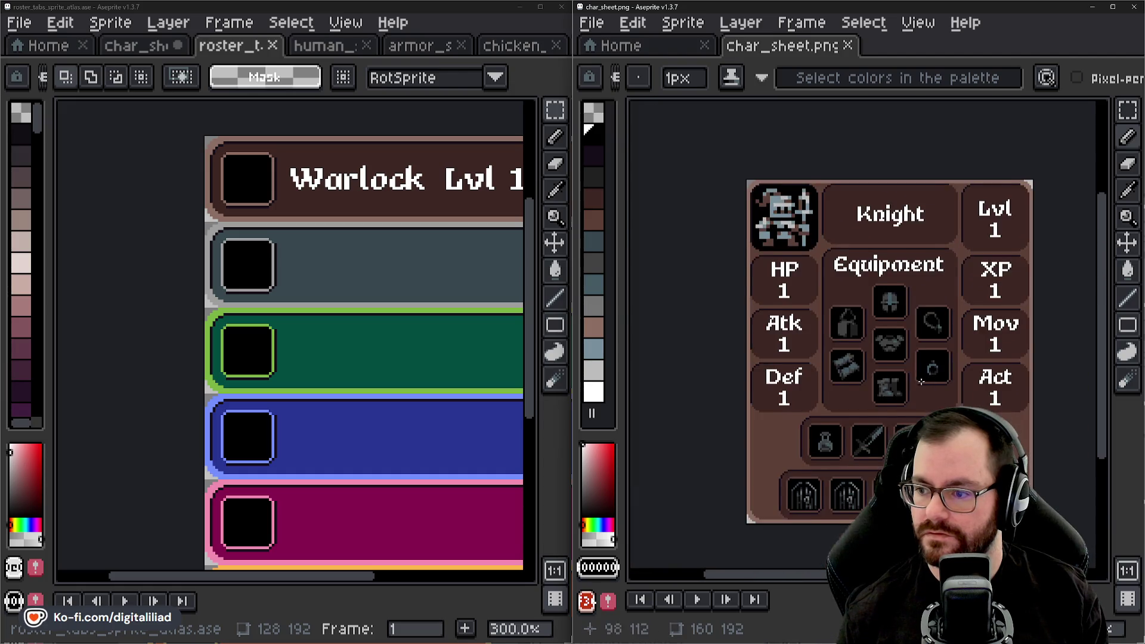
pyautogui.scroll(1, 886, 340)
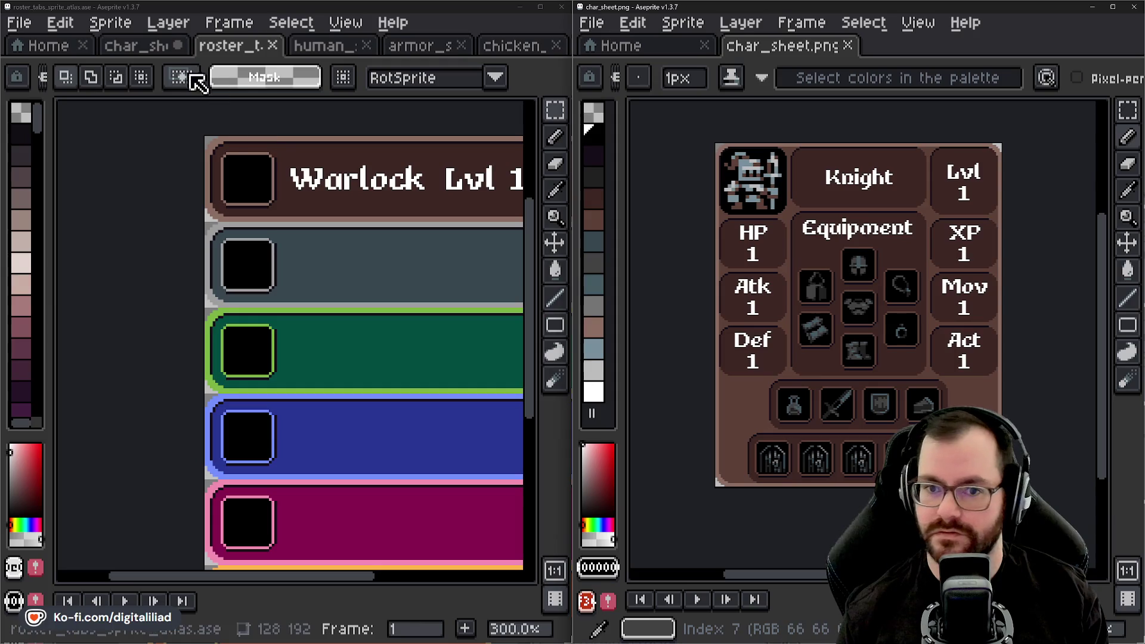
# - Show char_sheet.ase in the left window beside the reference and switch to the eyedropper
pyautogui.click(152, 46)
pyautogui.moveTo(194, 277); pyautogui.dragTo(205, 272)
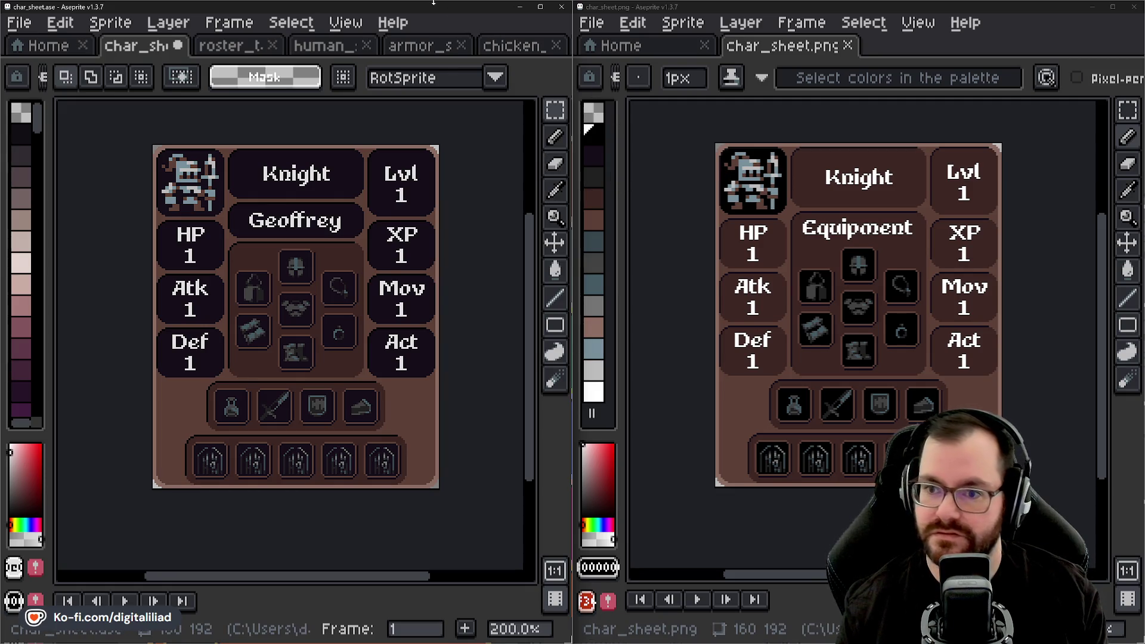
pyautogui.click(554, 190)
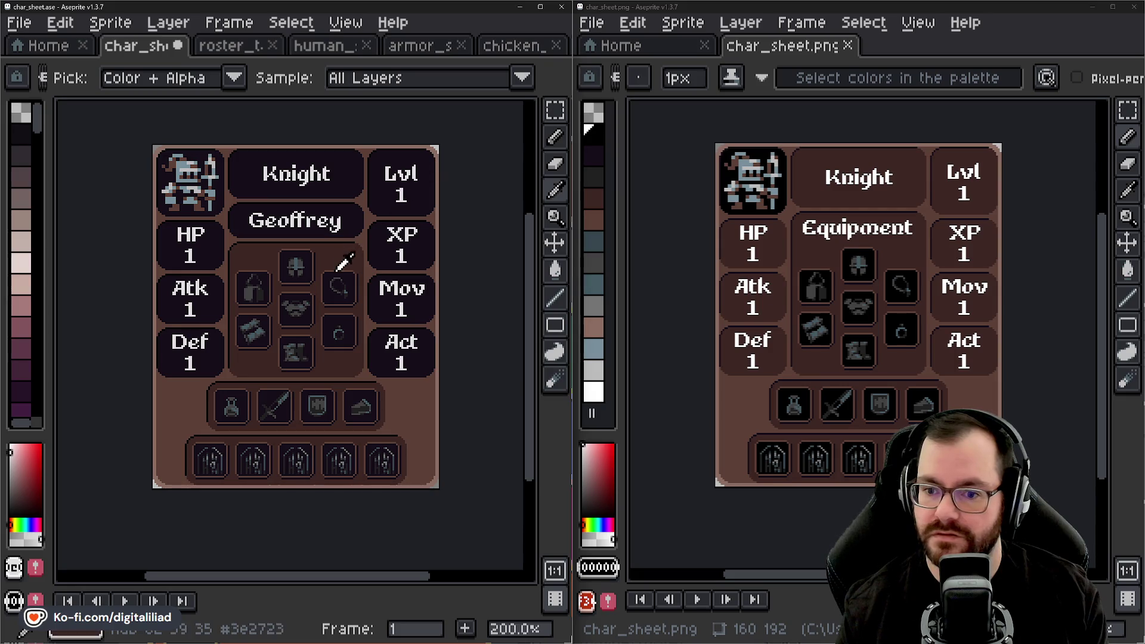
# - Try paint-bucket fills on the sheet and Fill layer, undoing each, with the timeline shown
pyautogui.press('m')
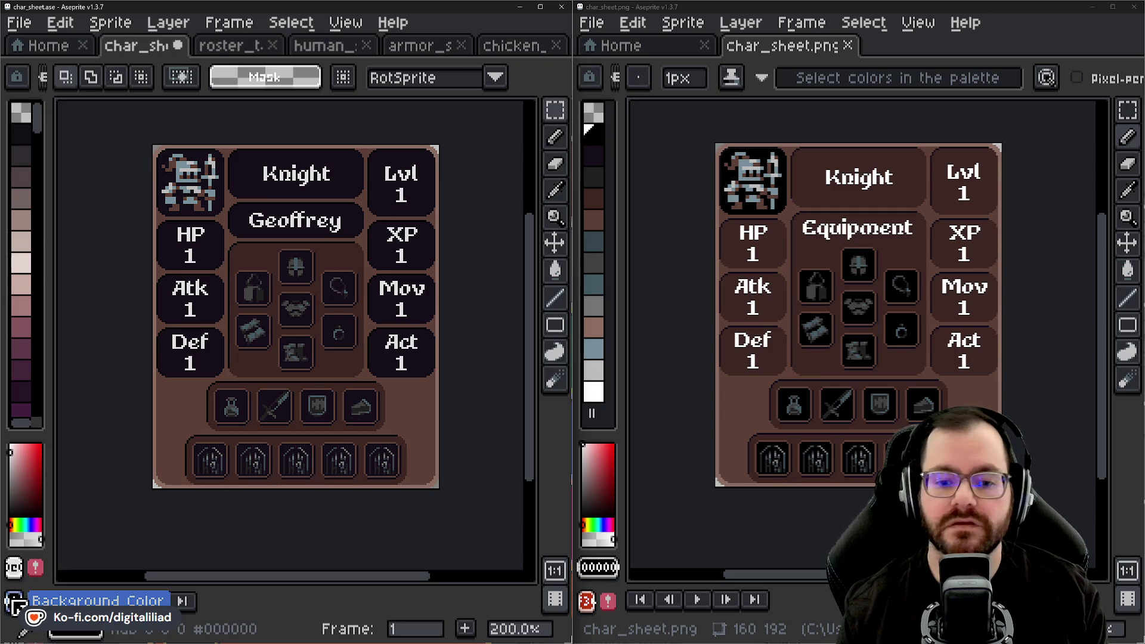
pyautogui.press('g')
pyautogui.click(326, 186)
pyautogui.hotkey('ctrl', 'z')
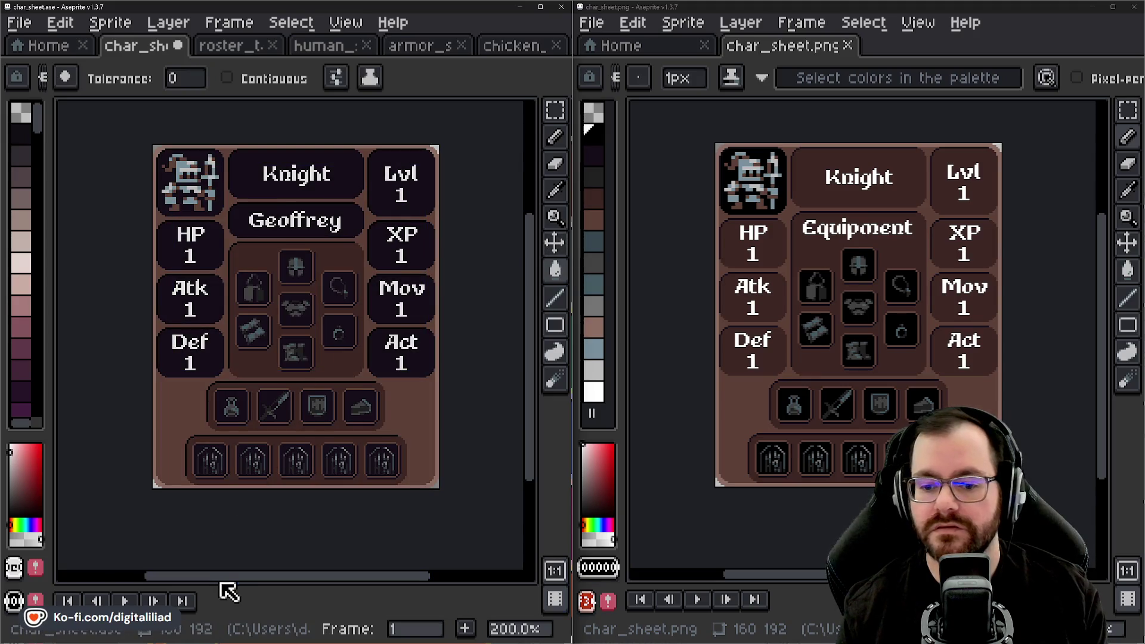
pyautogui.press('Tab')
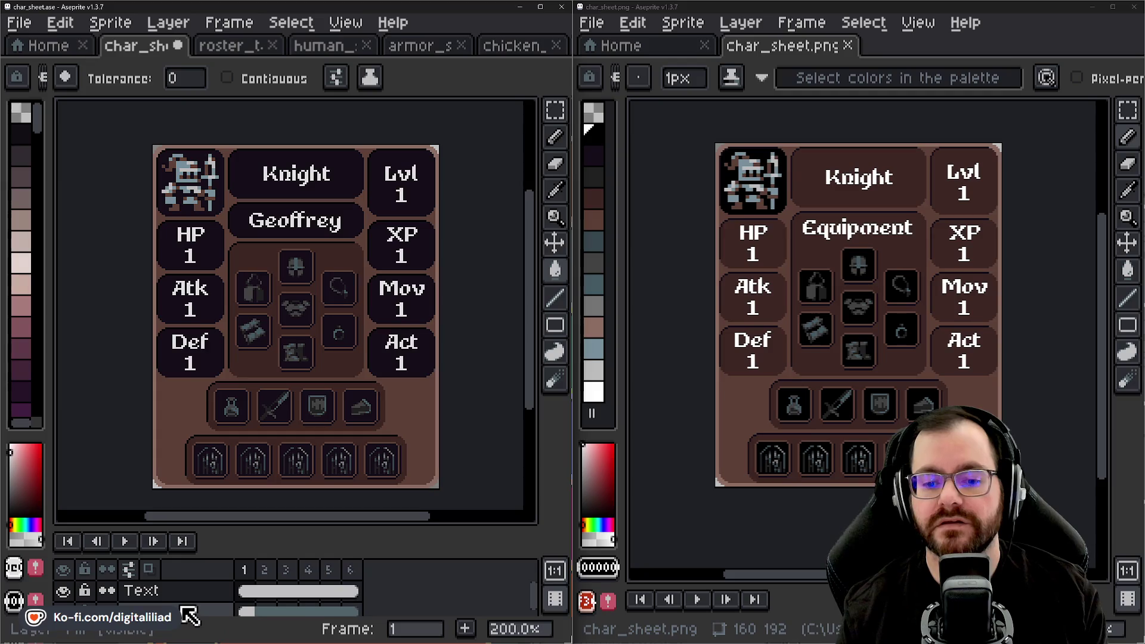
pyautogui.click(185, 610)
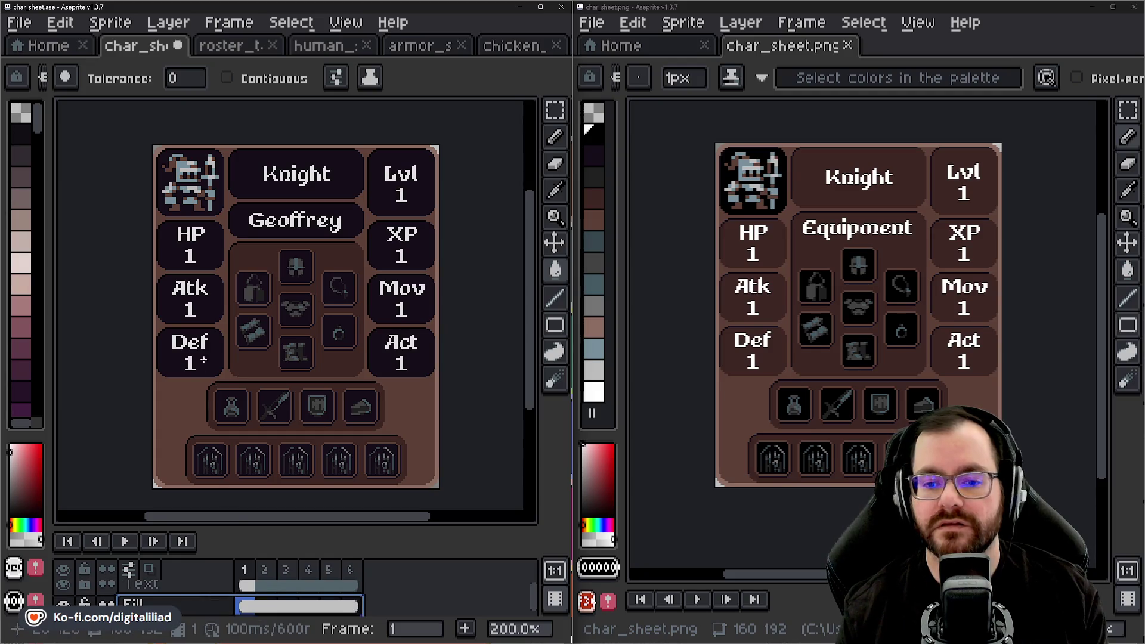
pyautogui.click(202, 361)
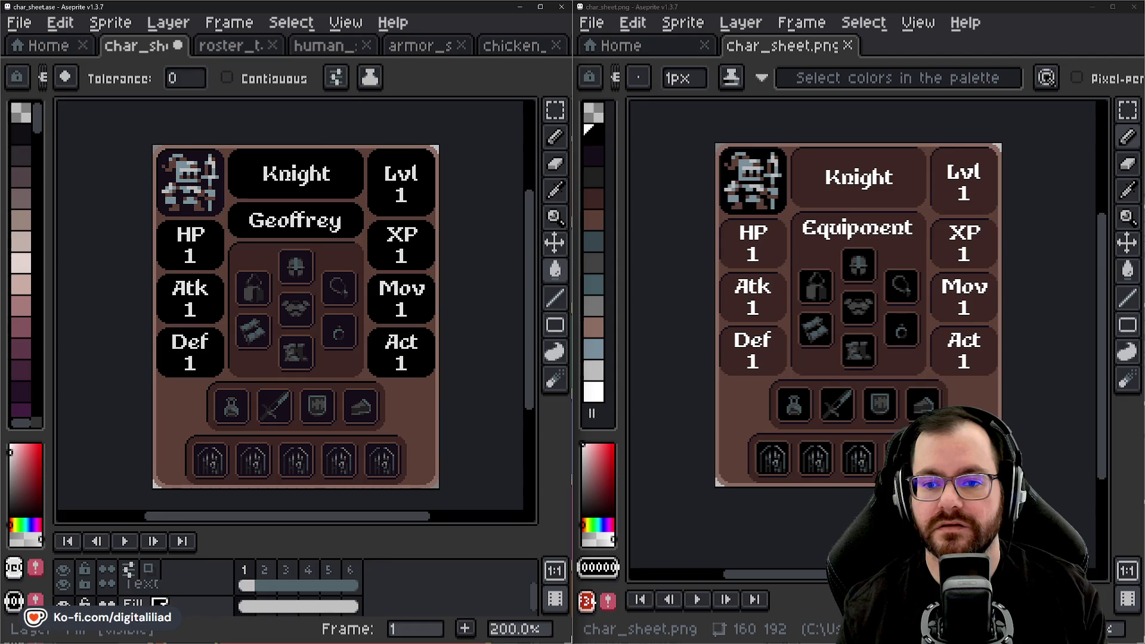
pyautogui.hotkey('ctrl', 'z')
# - Test a fill on the Icon layer, undo it, then view the blue-grey second frame
pyautogui.click(177, 606)
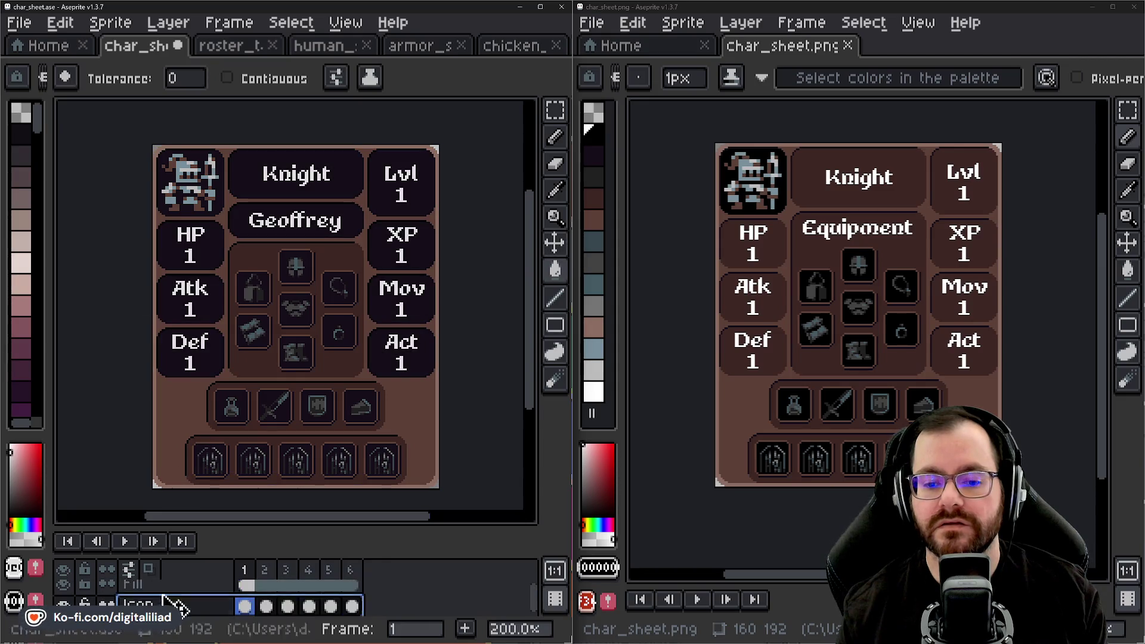
pyautogui.click(241, 404)
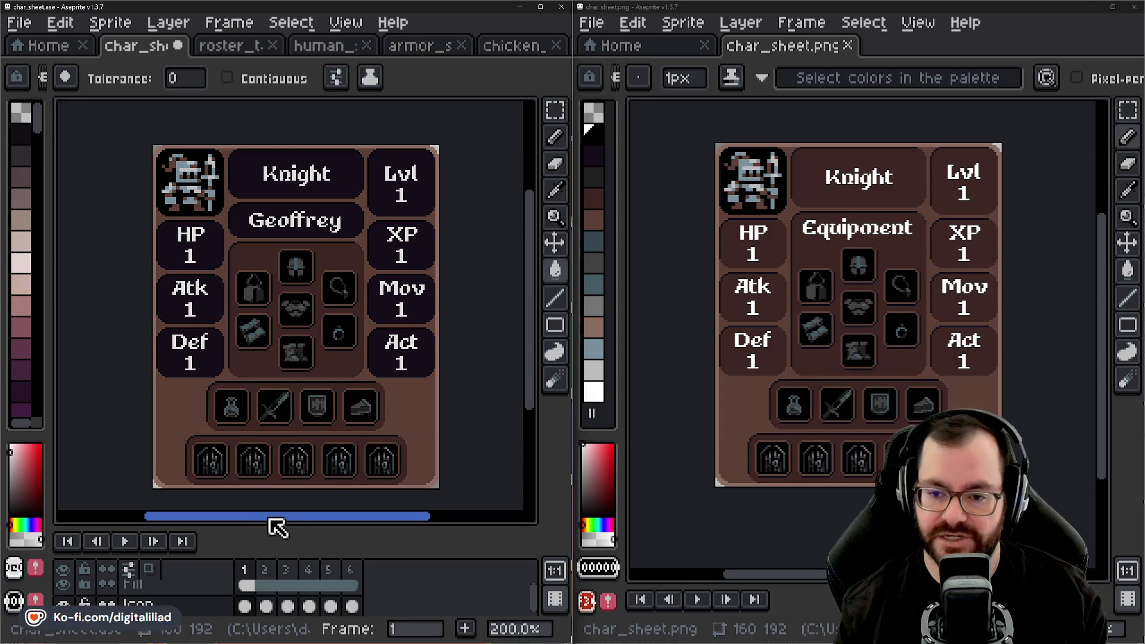
pyautogui.click(18, 601)
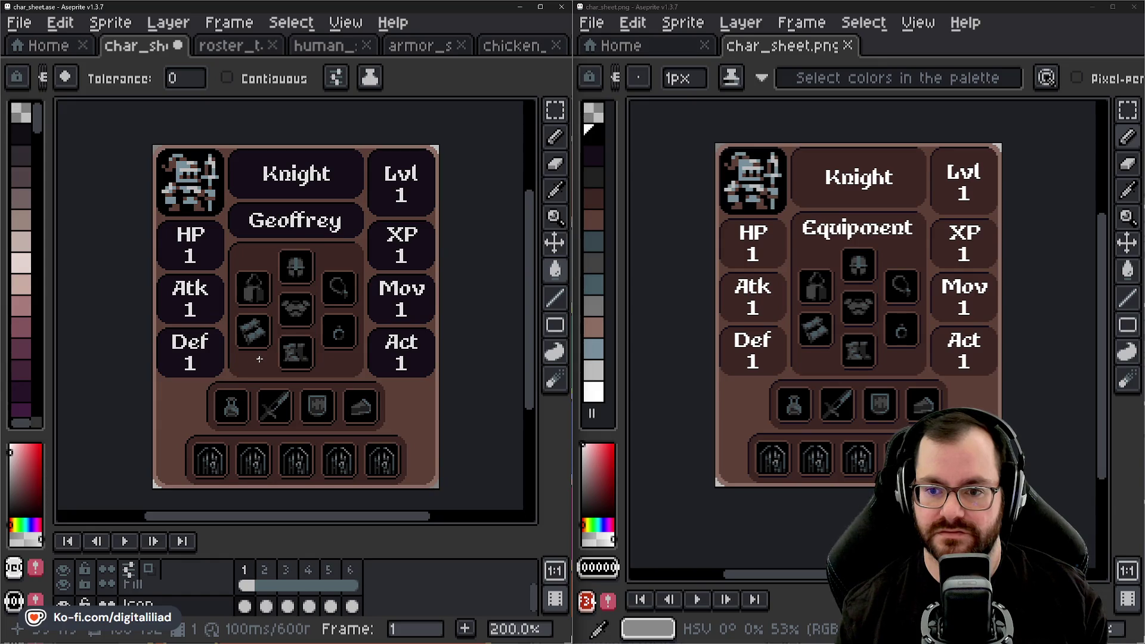
pyautogui.scroll(-1, 259, 359)
pyautogui.scroll(1, 259, 359)
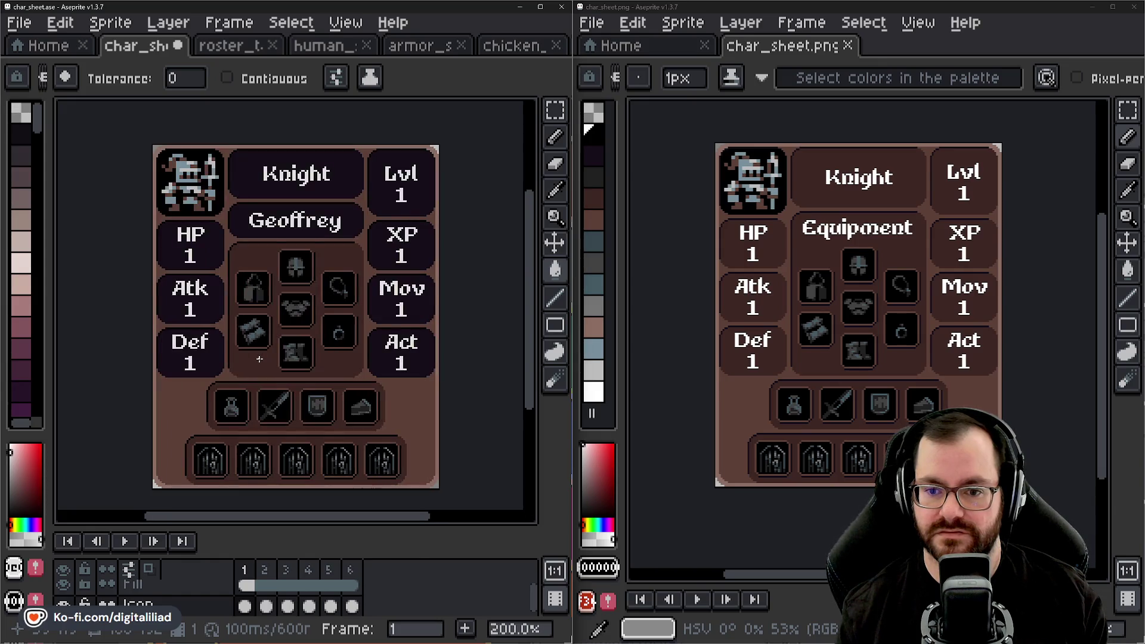
pyautogui.hotkey('ctrl', 'z')
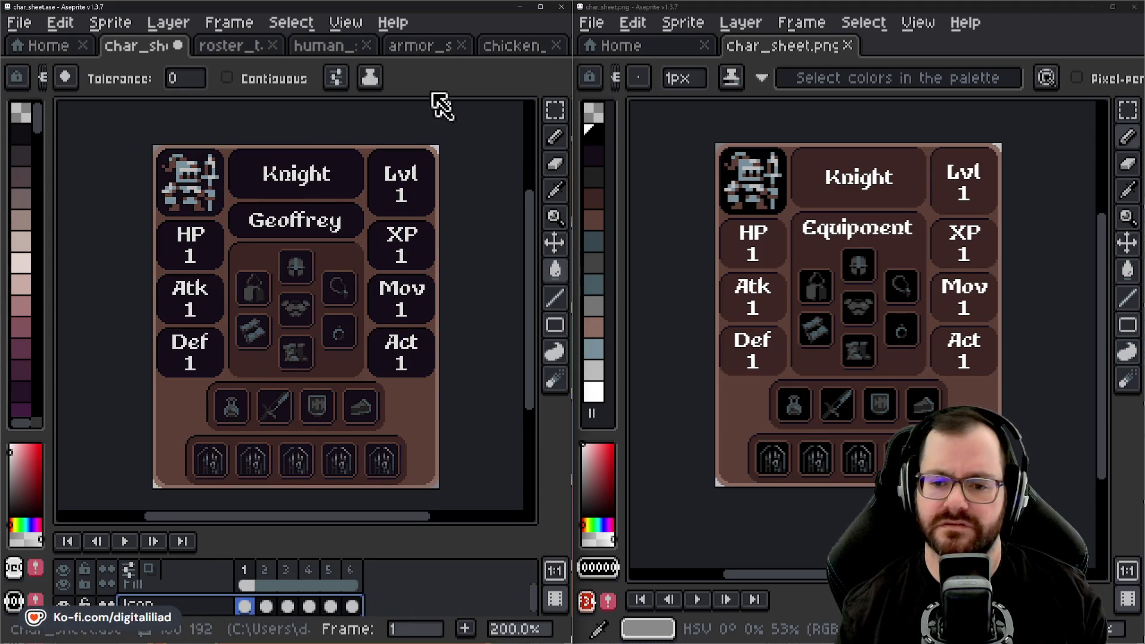
pyautogui.press('Right')
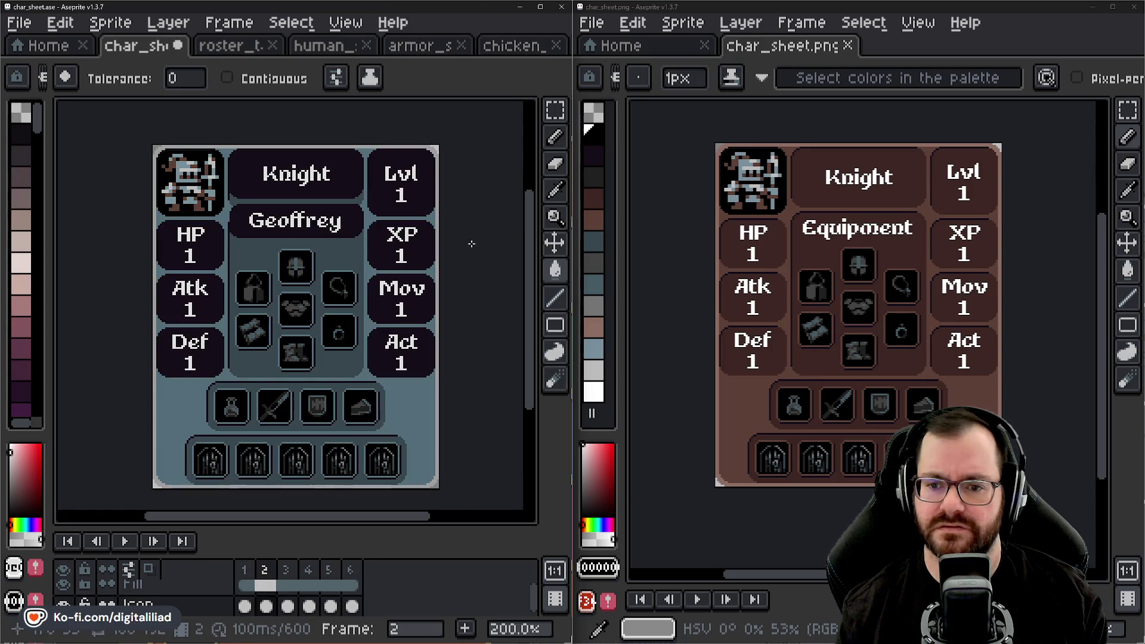
# - Return to the brown first frame of the working sheet
pyautogui.press('Left')
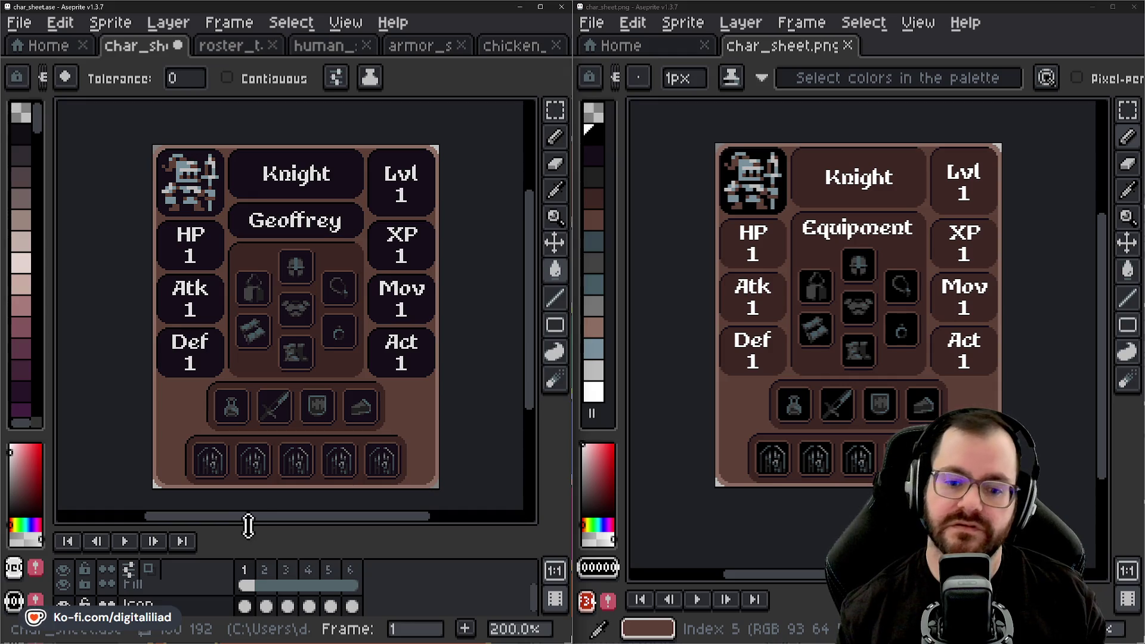
# - Nudge the timeline splitter and save char_sheet.ase
pyautogui.moveTo(248, 526); pyautogui.dragTo(245, 528)
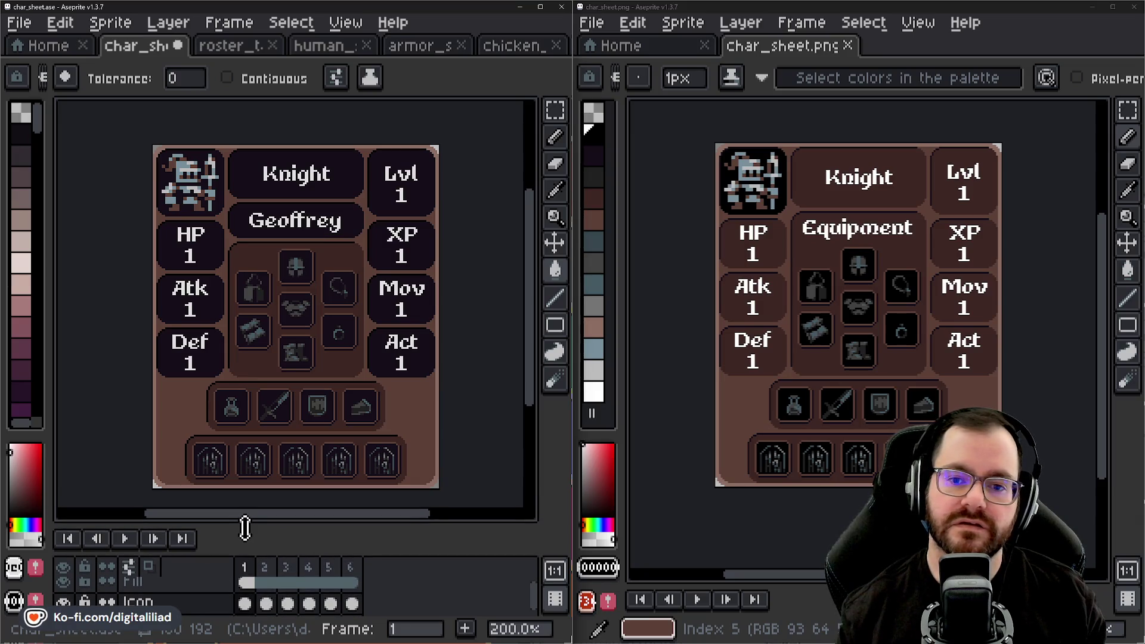
pyautogui.moveTo(245, 528); pyautogui.dragTo(245, 530)
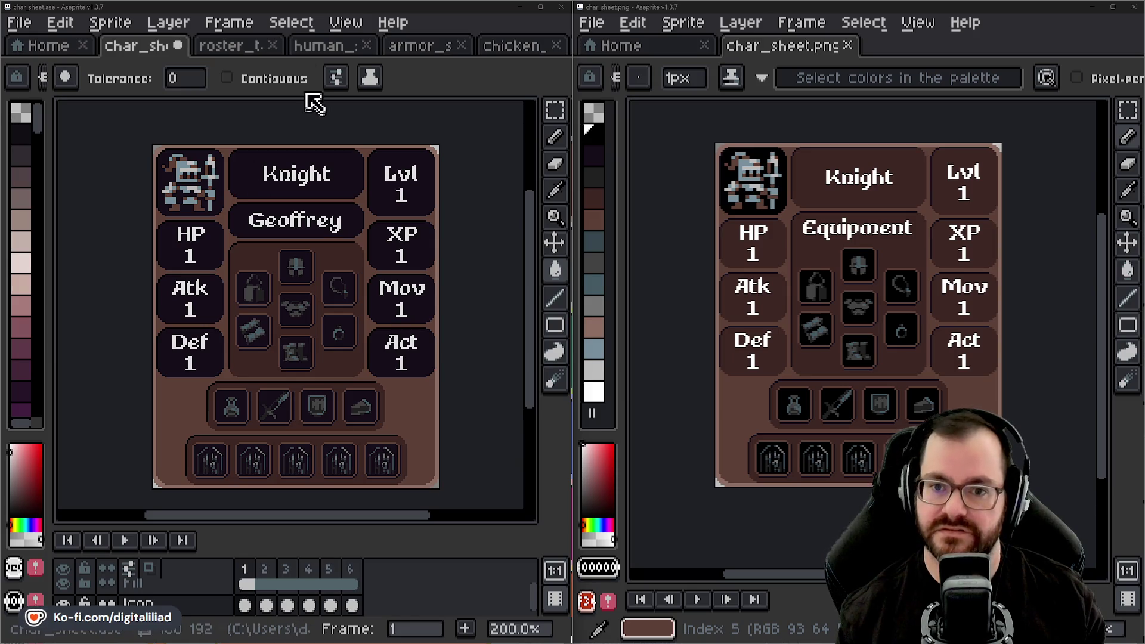
pyautogui.hotkey('ctrl', 's')
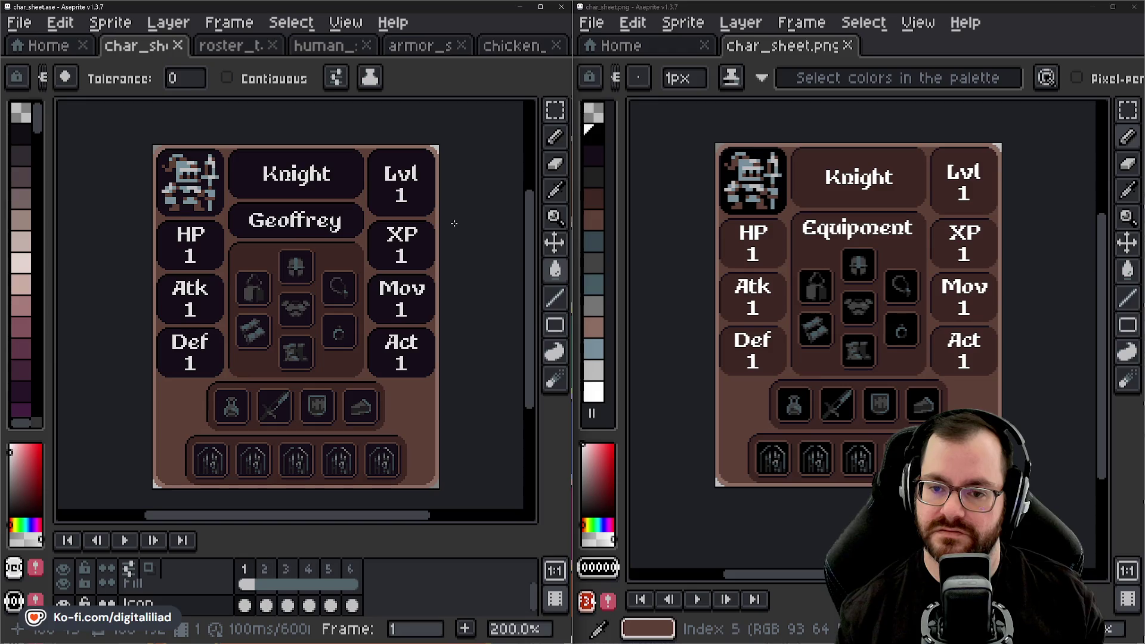
# - Lower the Fill layer's opacity to 50% and toggle the Icon layer to compare
pyautogui.doubleClick(191, 590)
pyautogui.moveTo(467, 333); pyautogui.dragTo(455, 335)
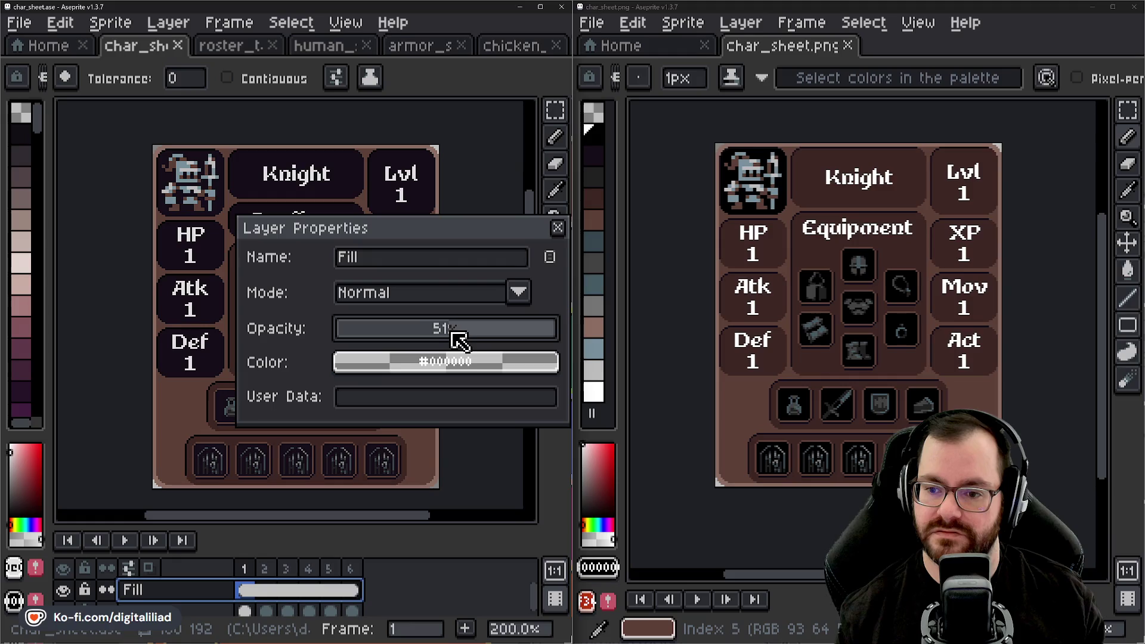
pyautogui.click(558, 228)
pyautogui.scroll(-1, 437, 306)
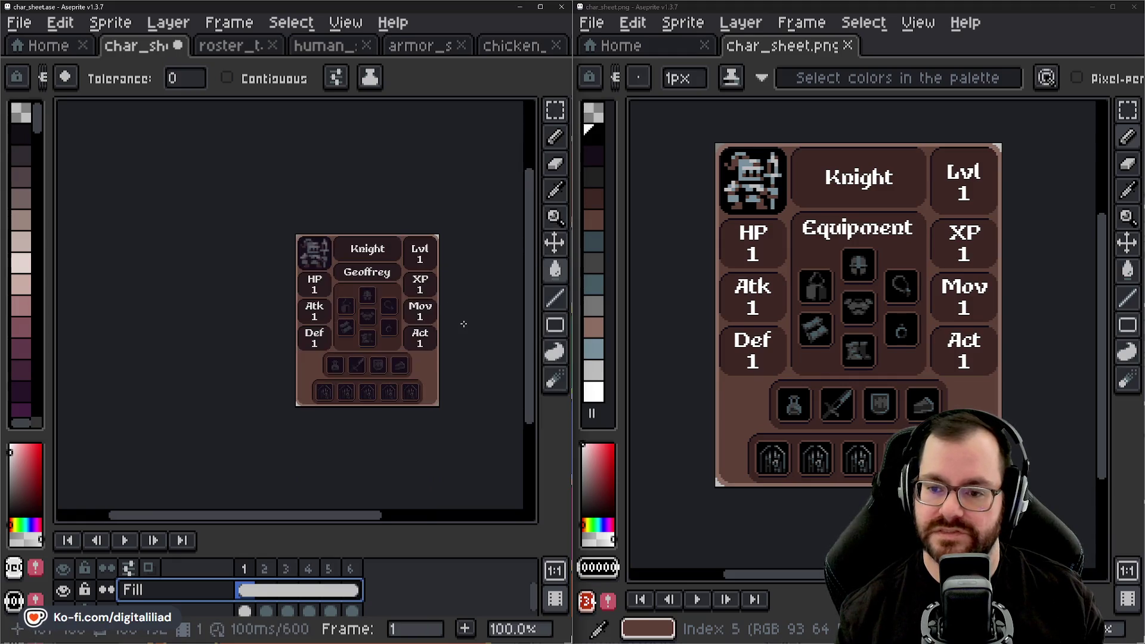
pyautogui.scroll(1, 399, 267)
pyautogui.scroll(1, 322, 217)
pyautogui.scroll(-1, 295, 209)
pyautogui.scroll(-1, 295, 209)
pyautogui.moveTo(294, 263); pyautogui.dragTo(295, 248)
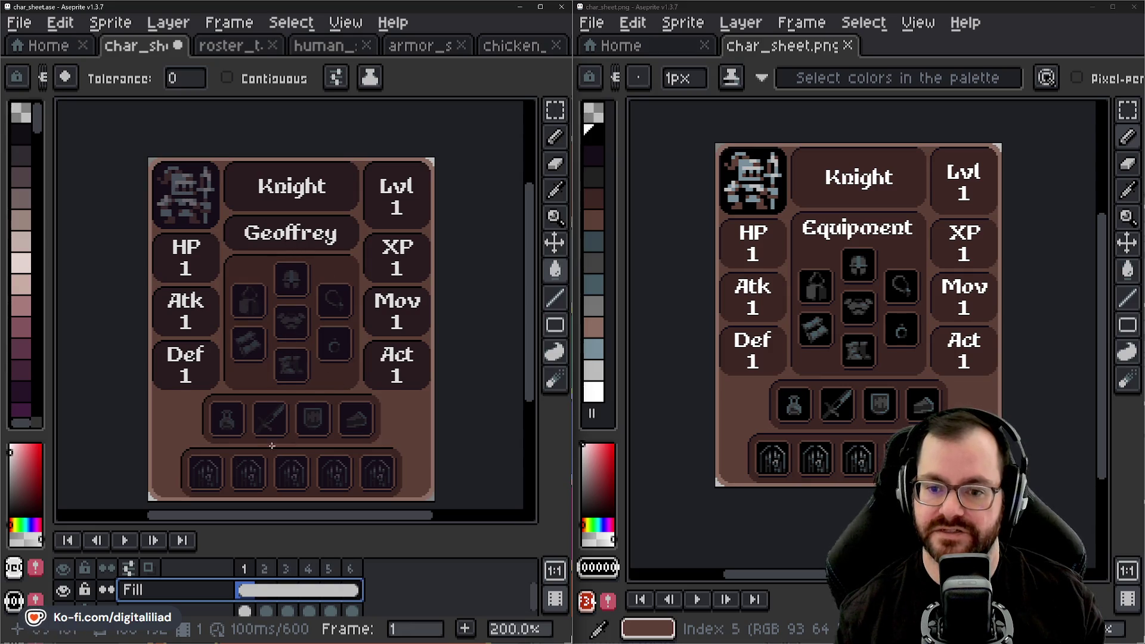
pyautogui.click(204, 609)
pyautogui.click(63, 606)
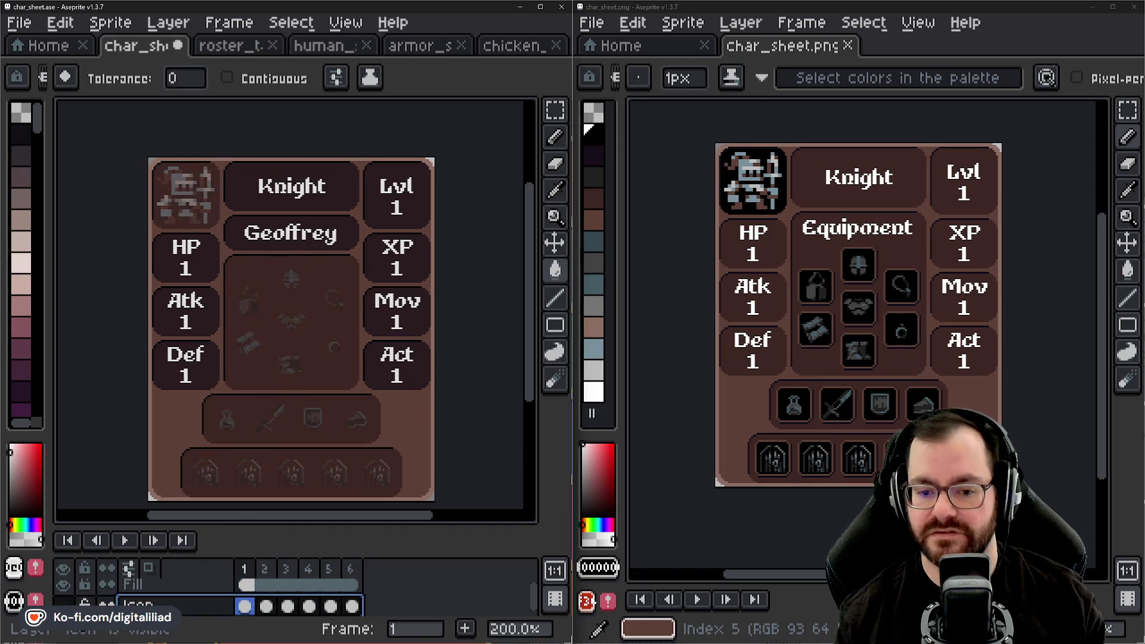
pyautogui.scroll(2, 278, 225)
pyautogui.scroll(1, 278, 224)
pyautogui.press('alt')
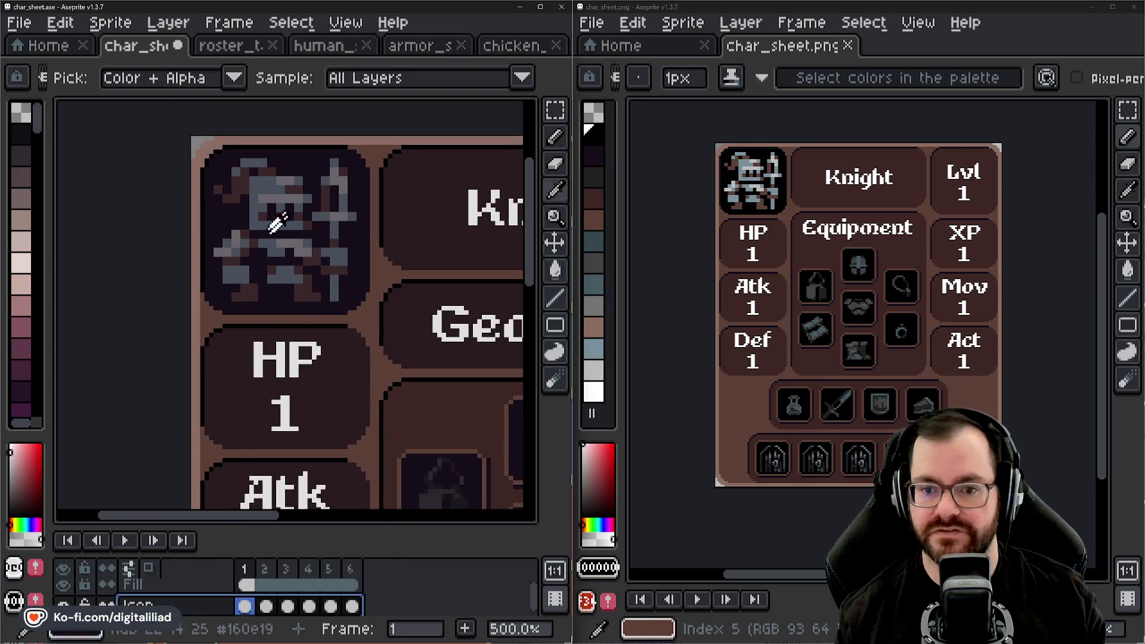
pyautogui.press('alt')
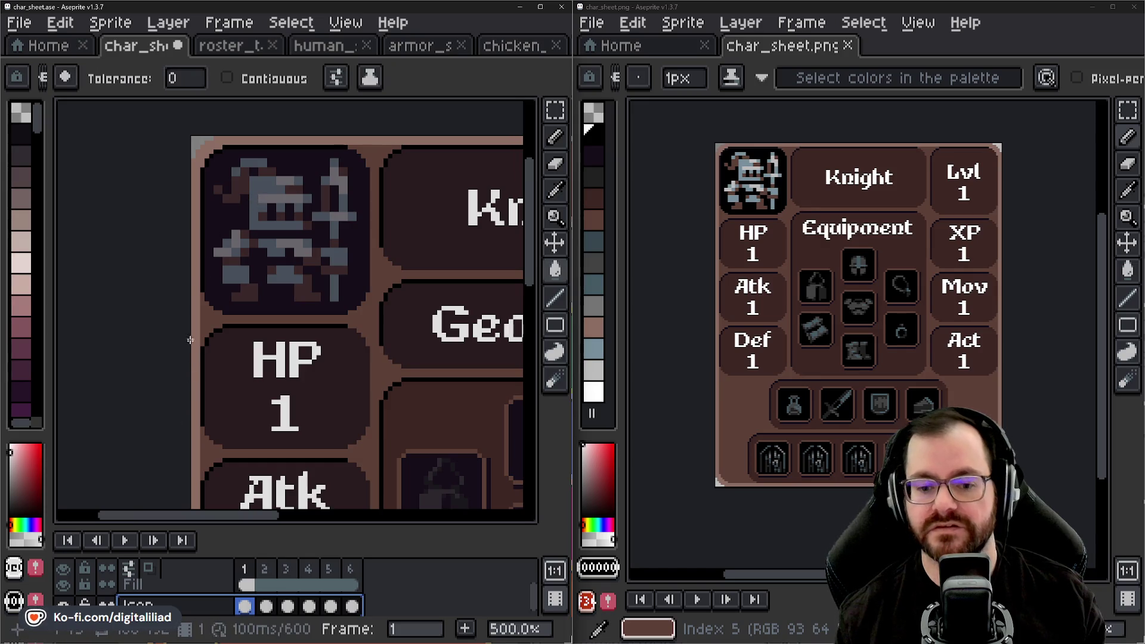
pyautogui.scroll(-2, 258, 237)
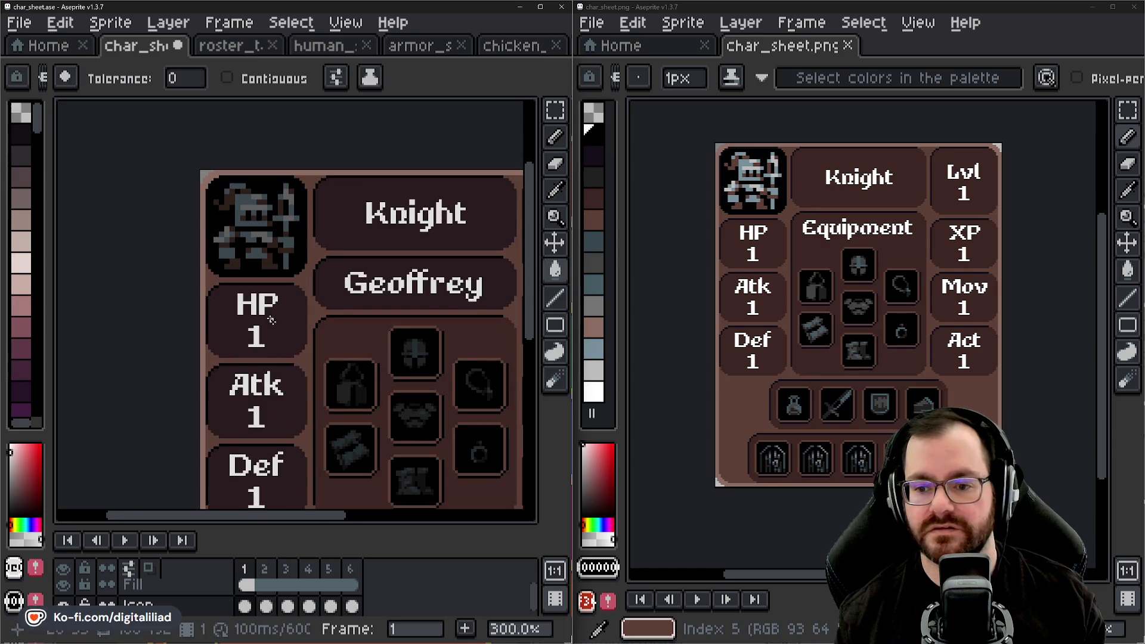
pyautogui.scroll(-1, 322, 313)
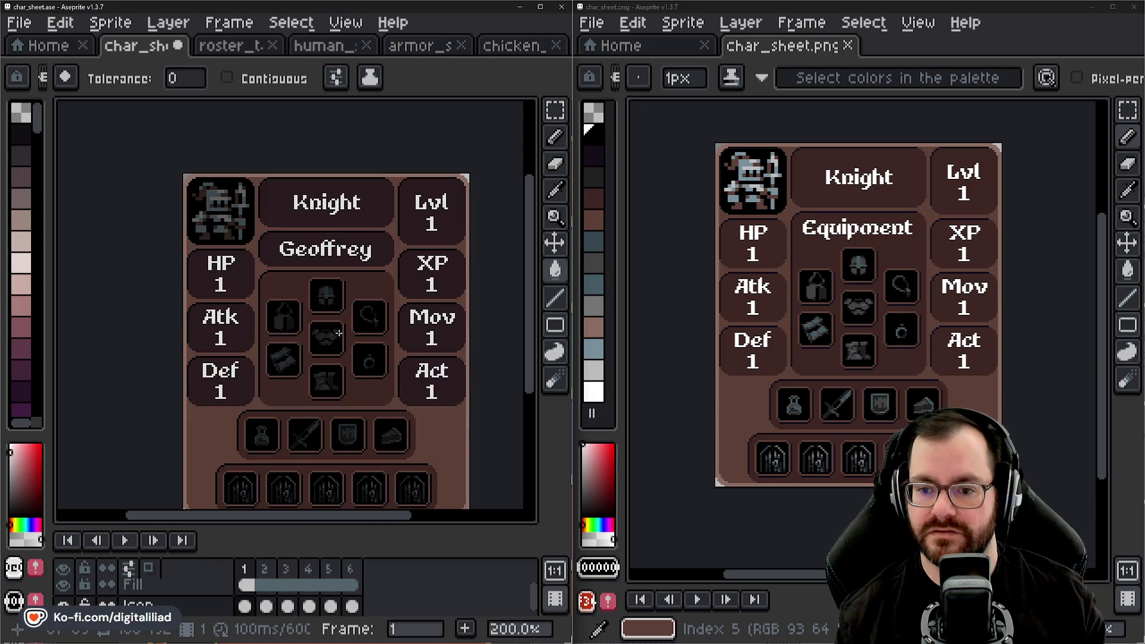
pyautogui.moveTo(338, 333); pyautogui.dragTo(328, 319)
pyautogui.scroll(2, 279, 326)
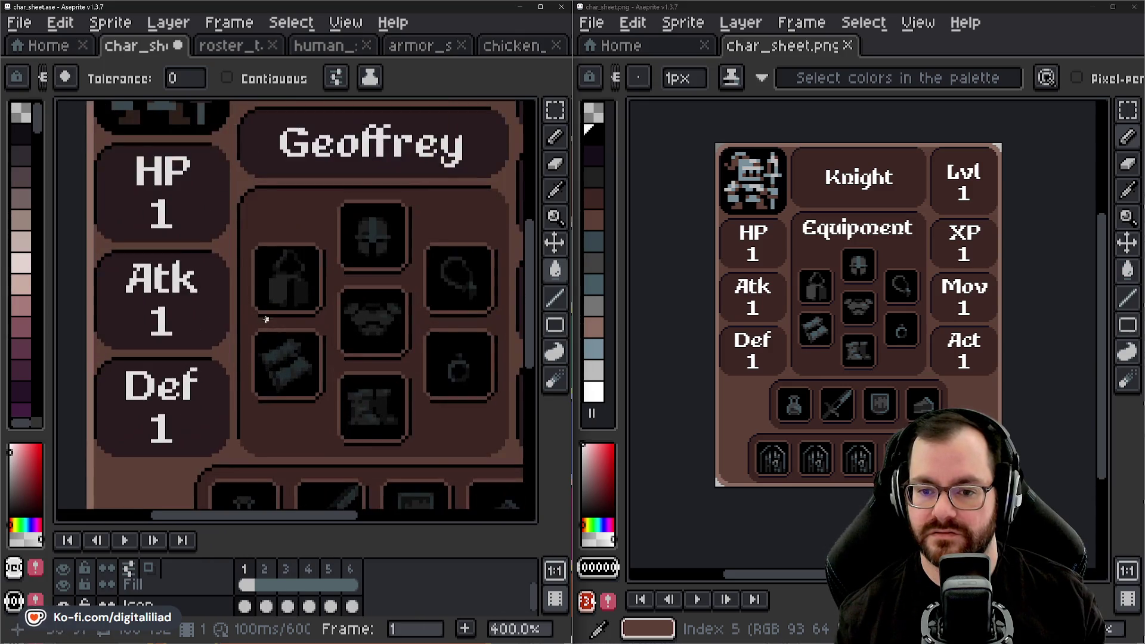
pyautogui.scroll(-1, 266, 317)
# - Halve the Icon layer's opacity, compare visibility, and undo a trial layer reorder
pyautogui.doubleClick(139, 605)
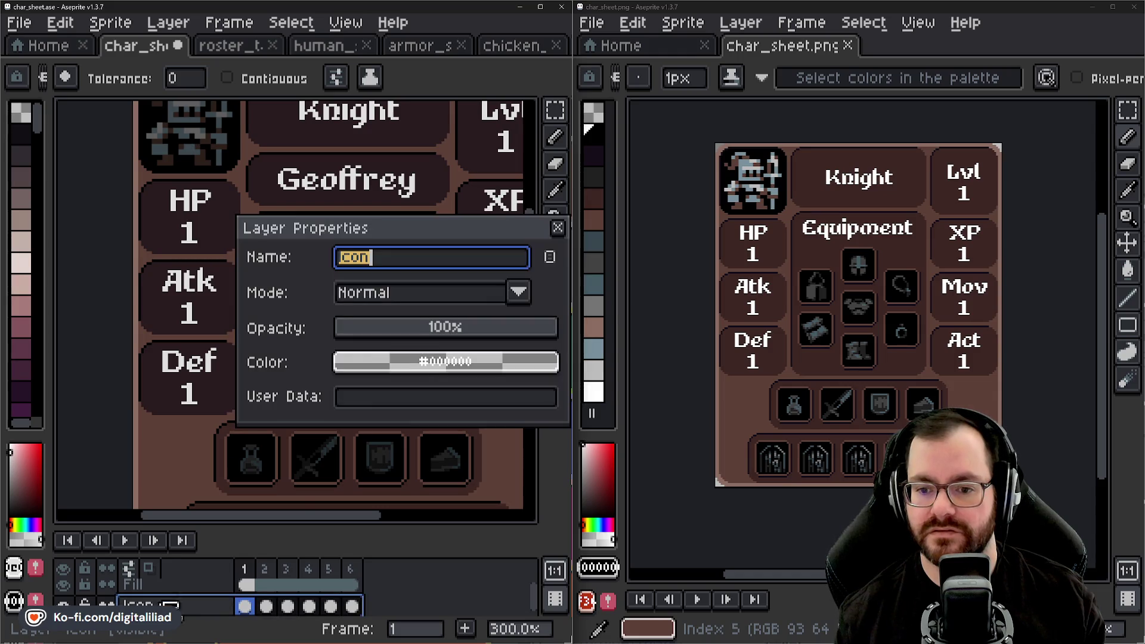
pyautogui.moveTo(462, 332); pyautogui.dragTo(453, 341)
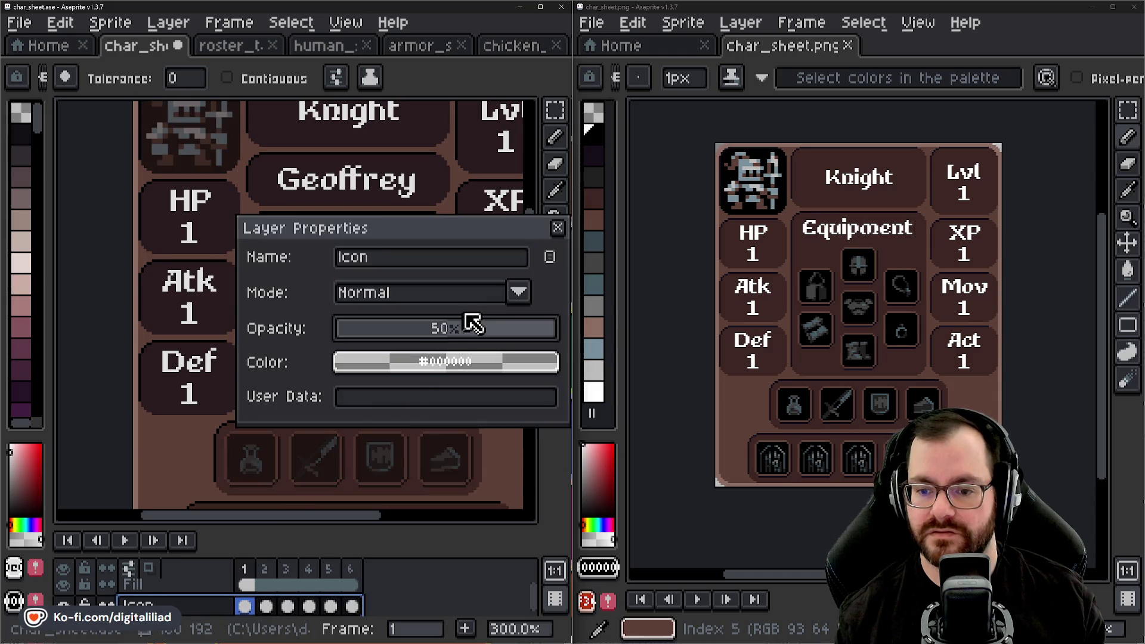
pyautogui.click(557, 228)
pyautogui.scroll(-2, 374, 317)
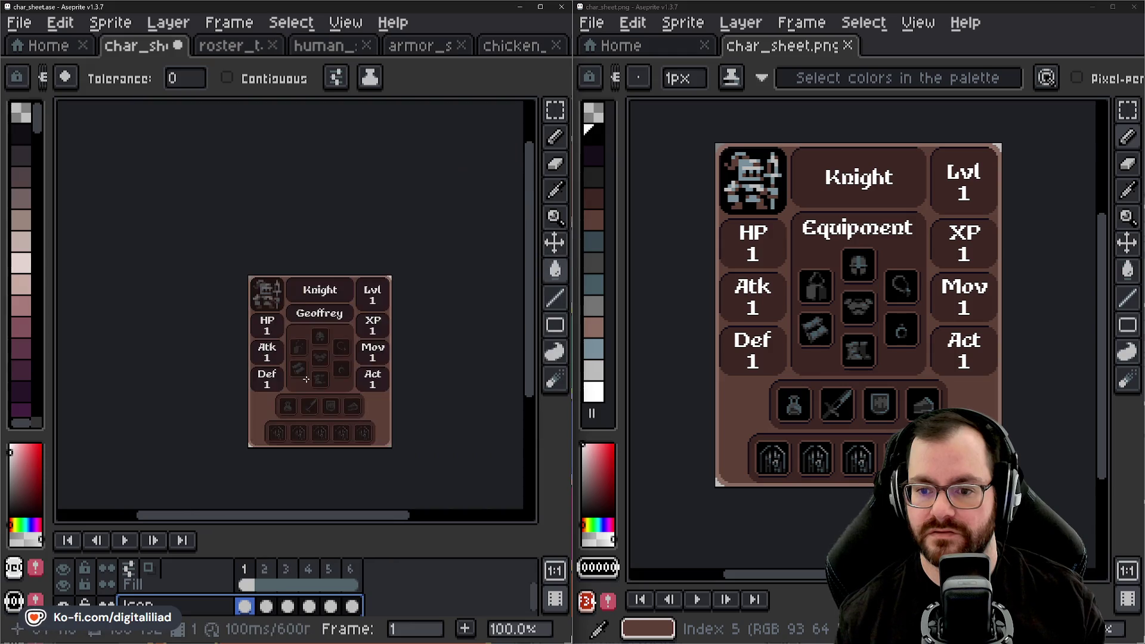
pyautogui.scroll(1, 305, 379)
pyautogui.click(63, 586)
pyautogui.click(64, 585)
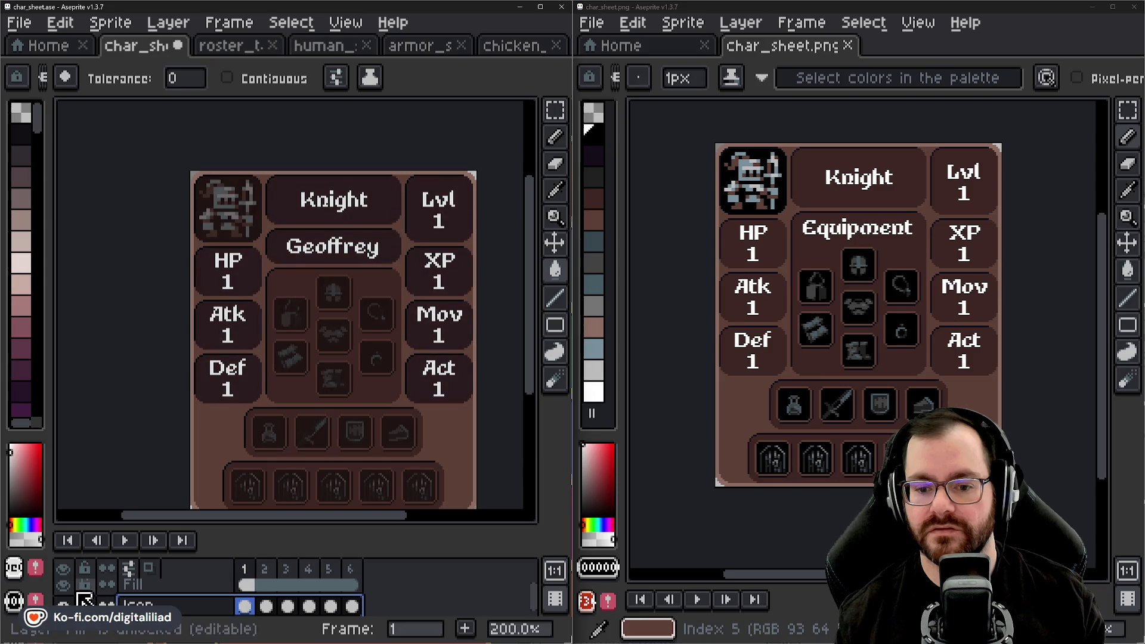
pyautogui.click(166, 591)
pyautogui.moveTo(165, 593); pyautogui.dragTo(161, 598)
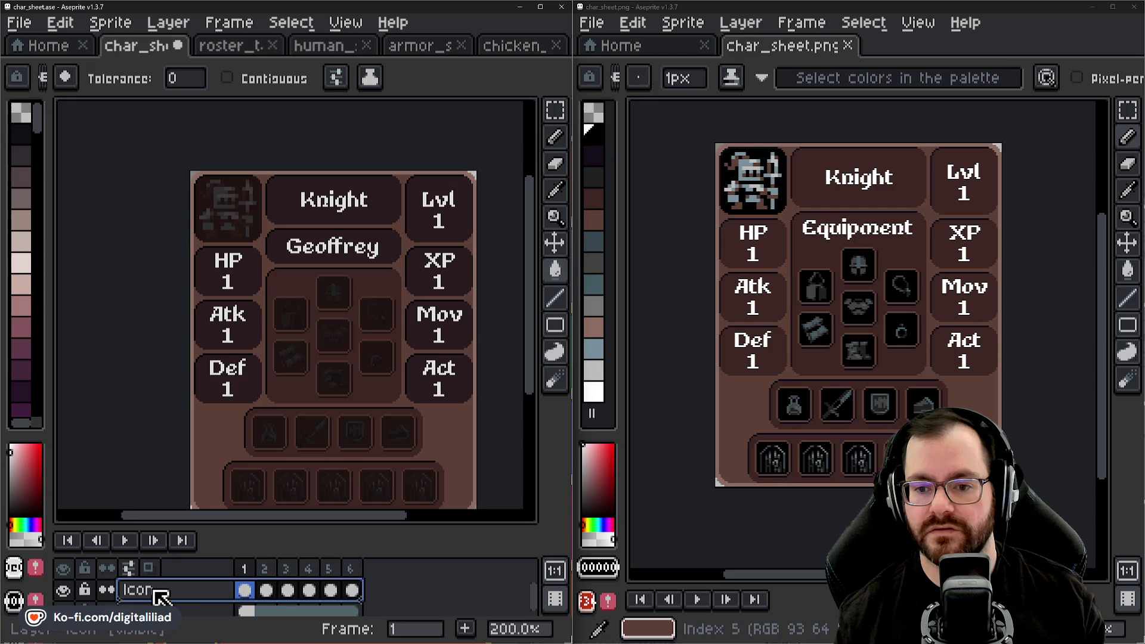
pyautogui.press('v')
pyautogui.hotkey('ctrl', 'z')
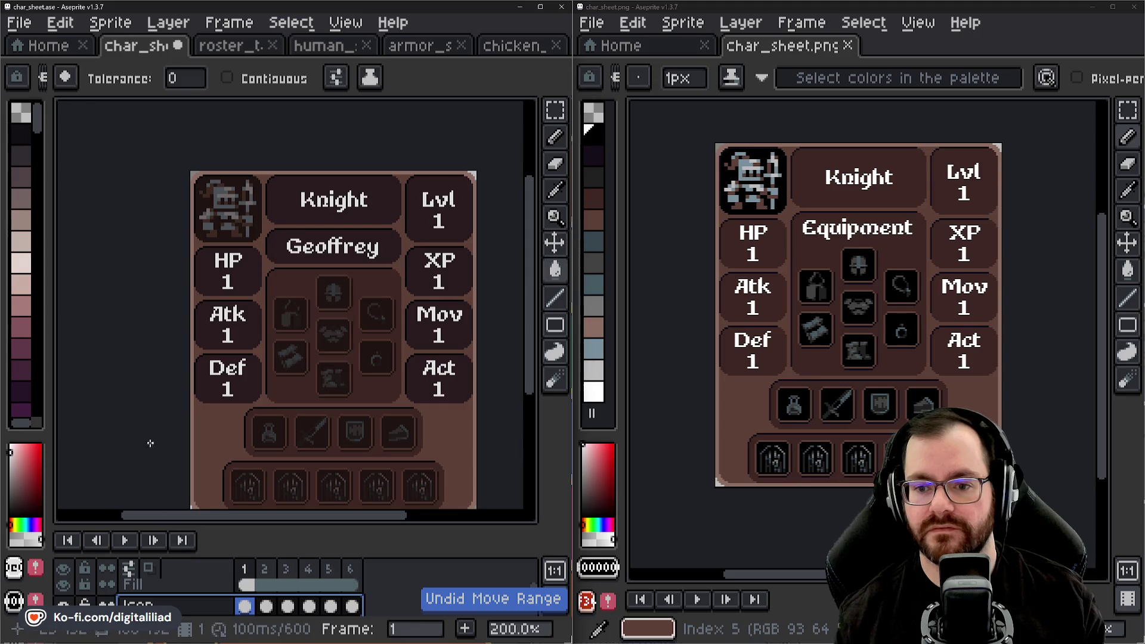
# - Adjust the Icon layer's opacity from 80% down to about 75%
pyautogui.doubleClick(144, 606)
pyautogui.moveTo(465, 330); pyautogui.dragTo(596, 322)
pyautogui.click(517, 333)
pyautogui.moveTo(517, 336); pyautogui.dragTo(505, 336)
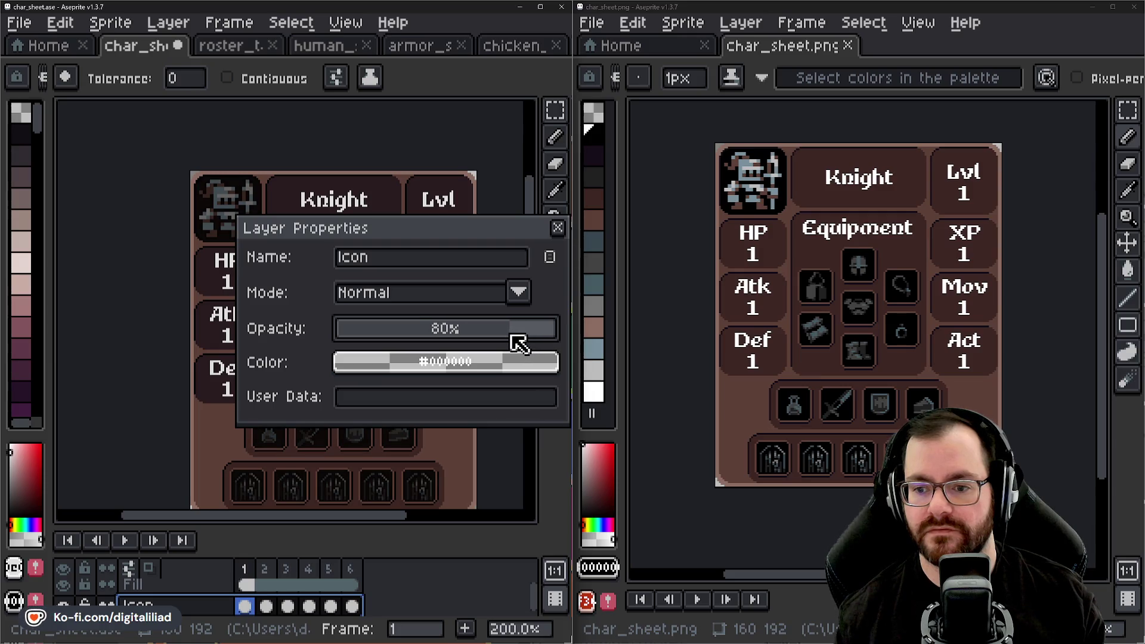
pyautogui.moveTo(502, 337); pyautogui.dragTo(502, 337)
pyautogui.click(558, 227)
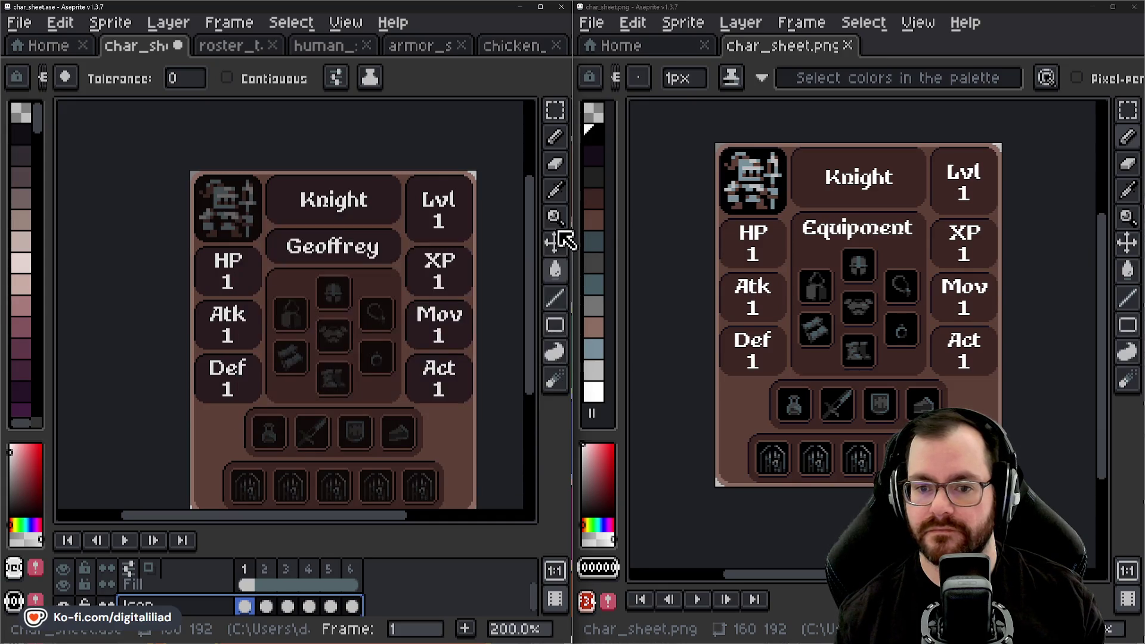
# - Restore the Icon layer to 100% opacity
pyautogui.doubleClick(200, 607)
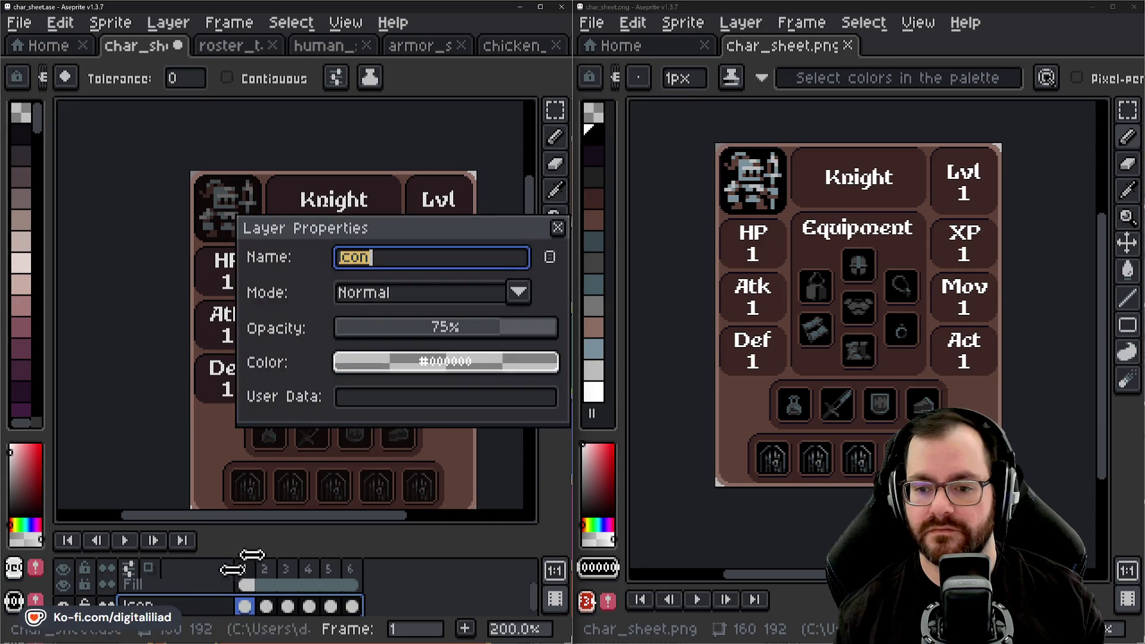
pyautogui.moveTo(478, 337)
pyautogui.mouseDown()
pyautogui.moveTo(573, 318)
pyautogui.moveTo(535, 340)
pyautogui.moveTo(567, 338)
pyautogui.moveTo(519, 340)
pyautogui.moveTo(600, 344)
pyautogui.mouseUp()
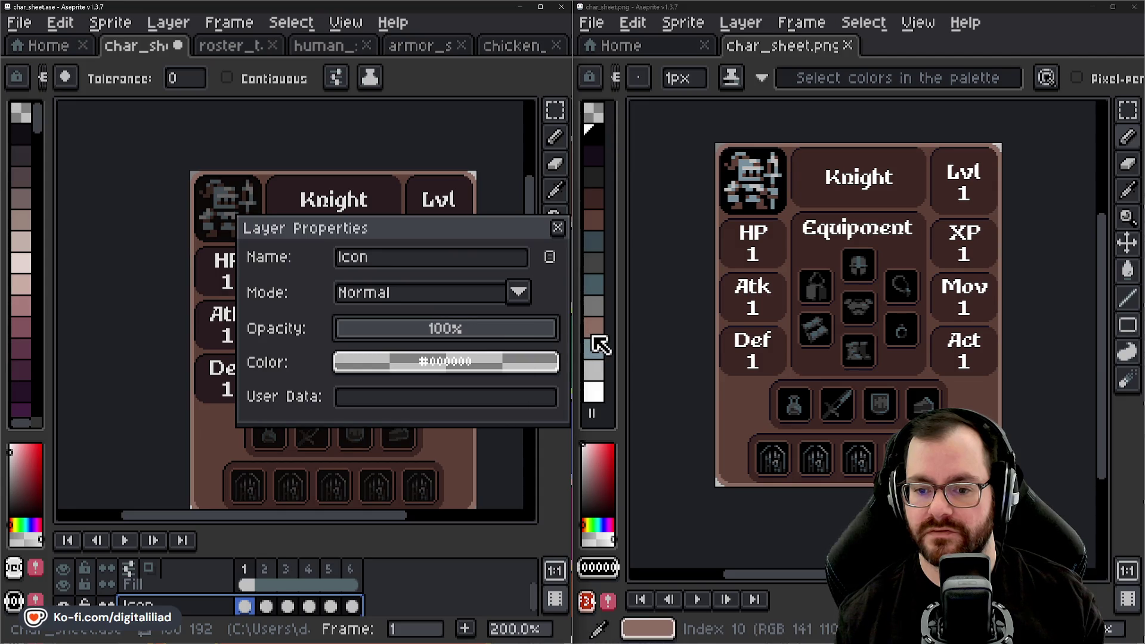
pyautogui.click(557, 227)
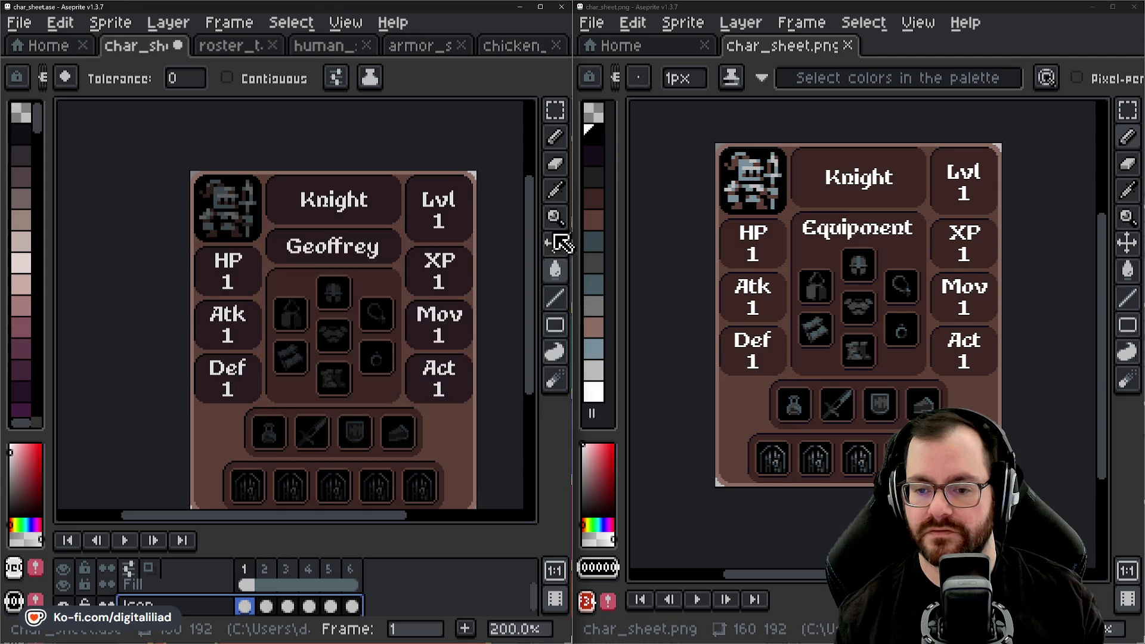
# - Toggle the Fill layer's visibility, then restore it to full opacity
pyautogui.click(144, 585)
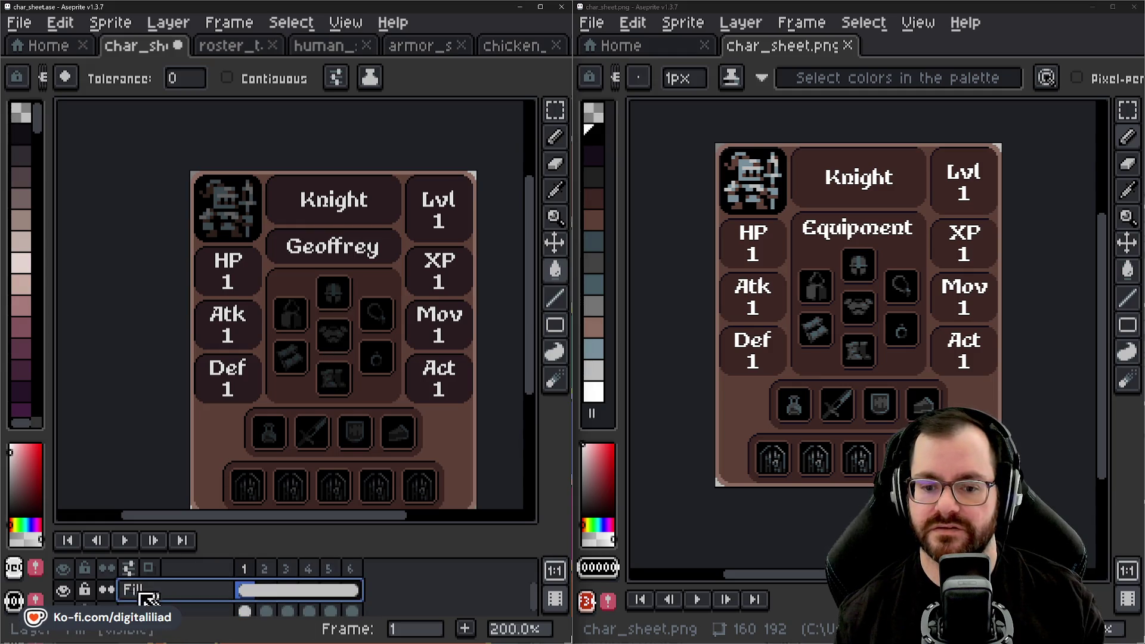
pyautogui.scroll(-1, 76, 598)
pyautogui.scroll(1, 75, 598)
pyautogui.click(65, 592)
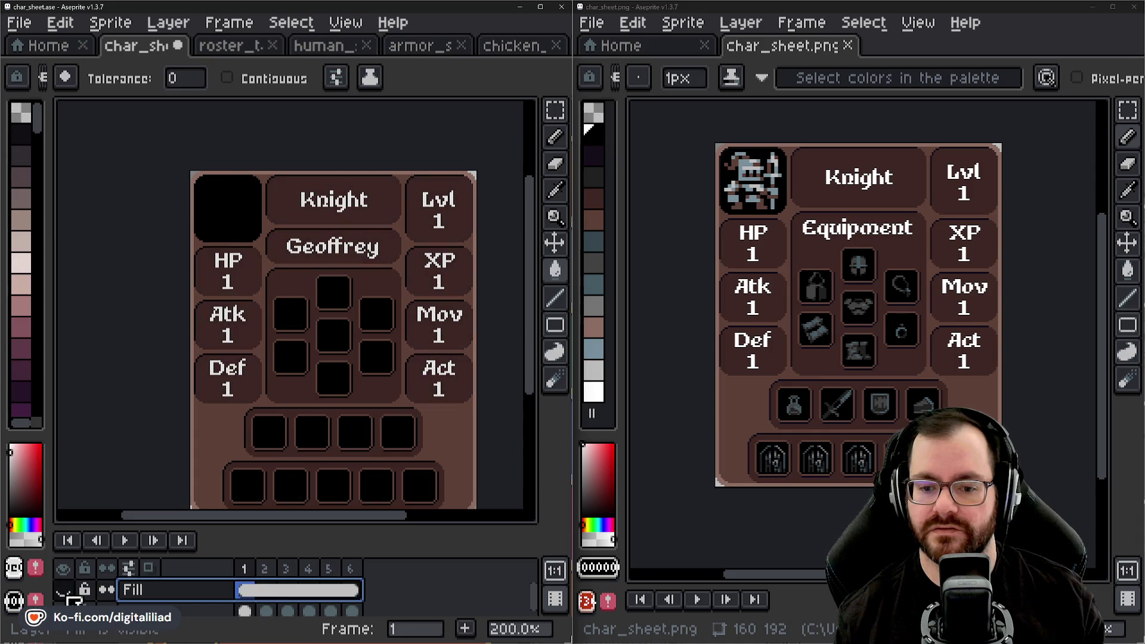
pyautogui.click(65, 593)
pyautogui.click(65, 593)
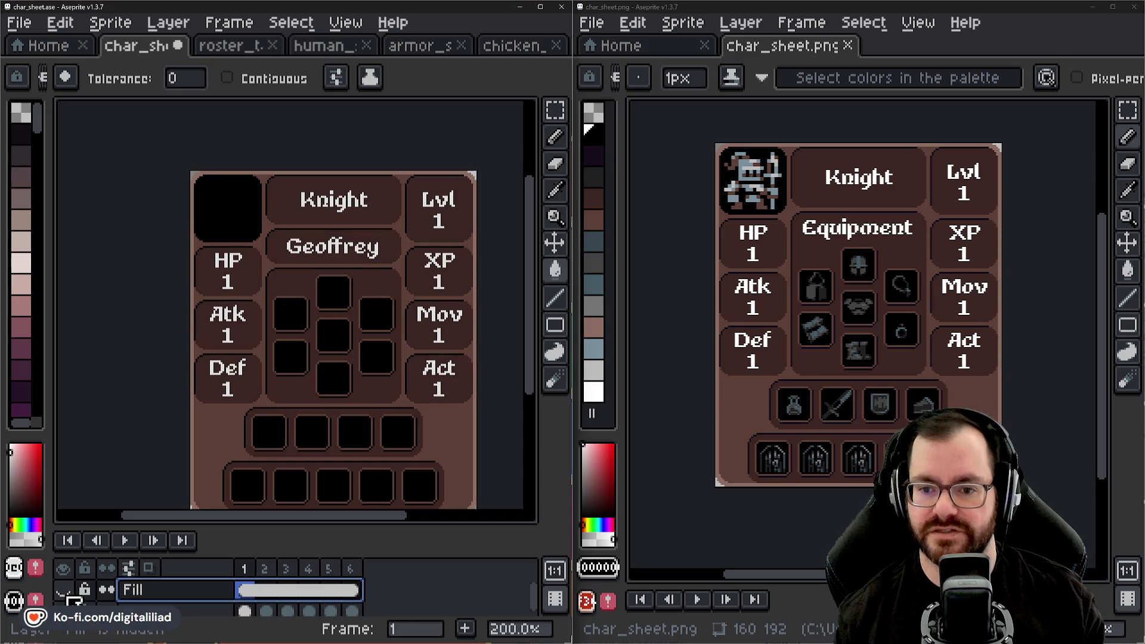
pyautogui.doubleClick(170, 591)
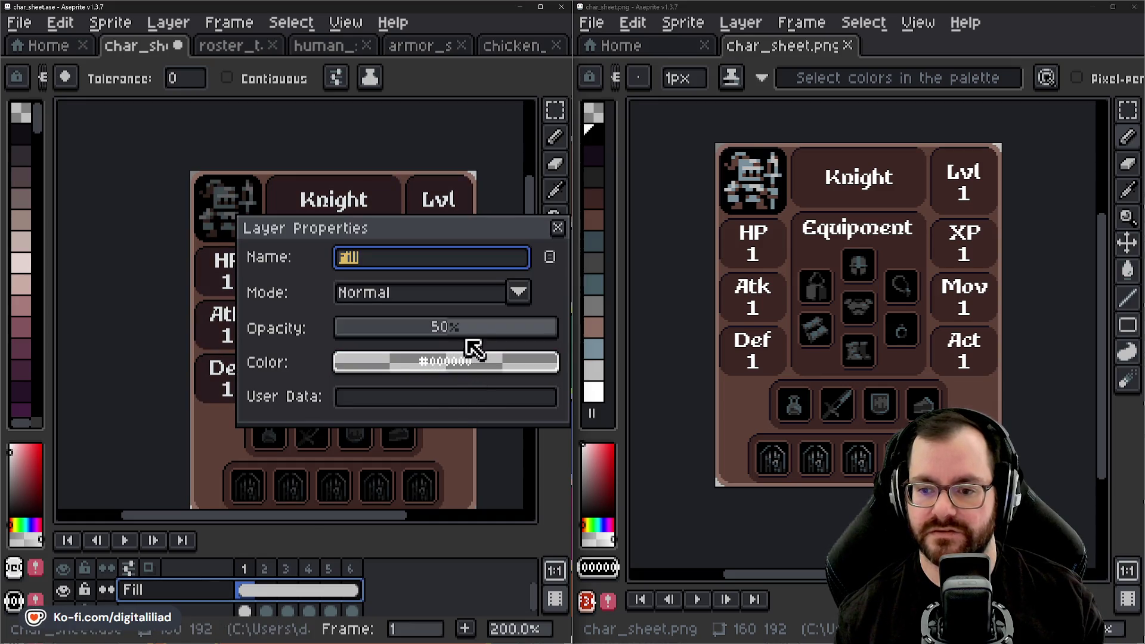
pyautogui.moveTo(468, 331); pyautogui.dragTo(566, 324)
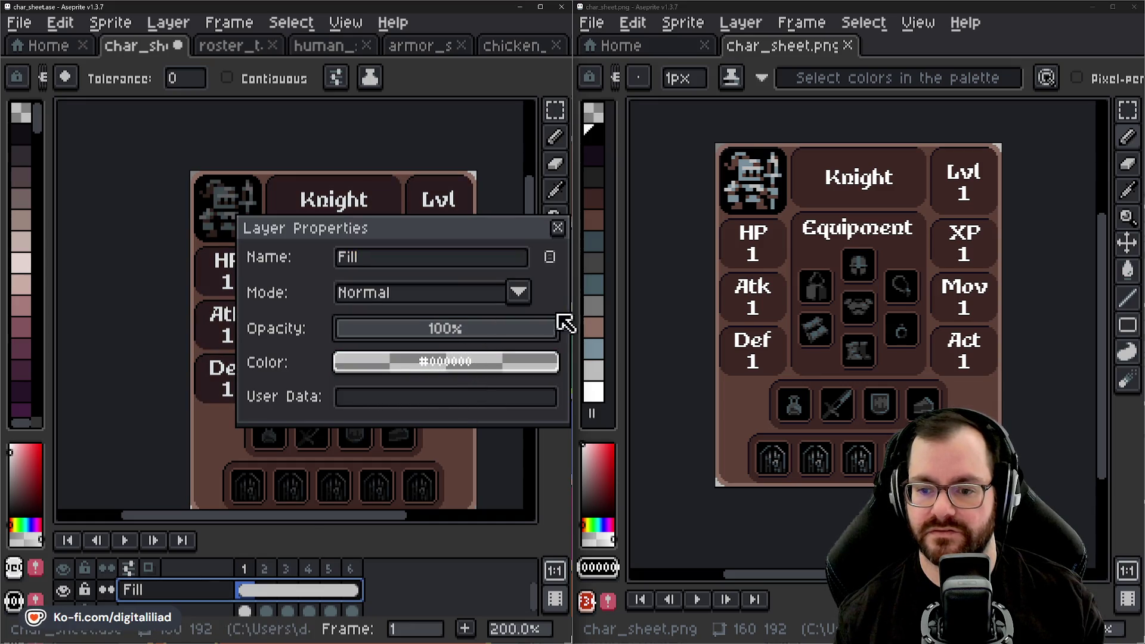
pyautogui.click(557, 228)
pyautogui.scroll(-2, 314, 213)
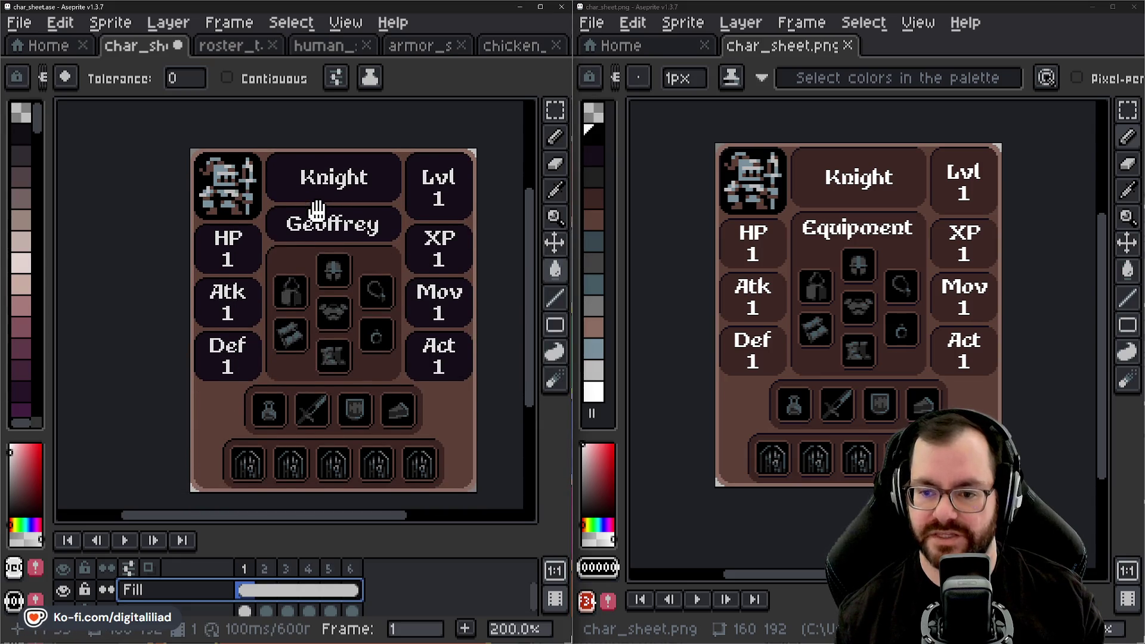
pyautogui.scroll(-2, 307, 194)
# - Save the character sheet and close the reference PNG window
pyautogui.hotkey('ctrl', 's')
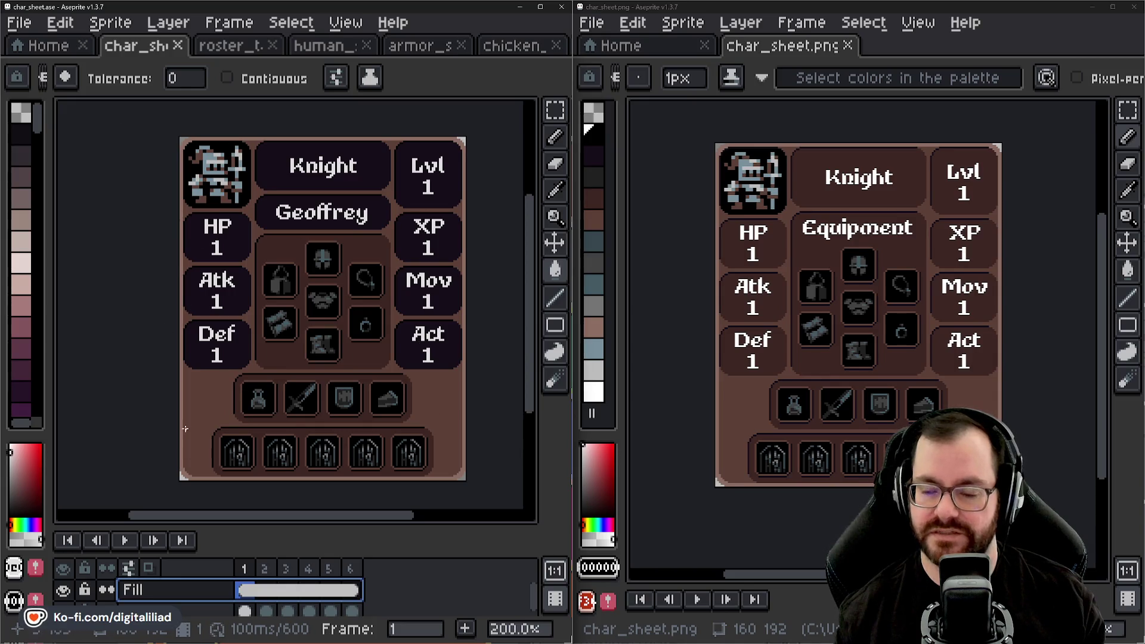
pyautogui.click(1132, 6)
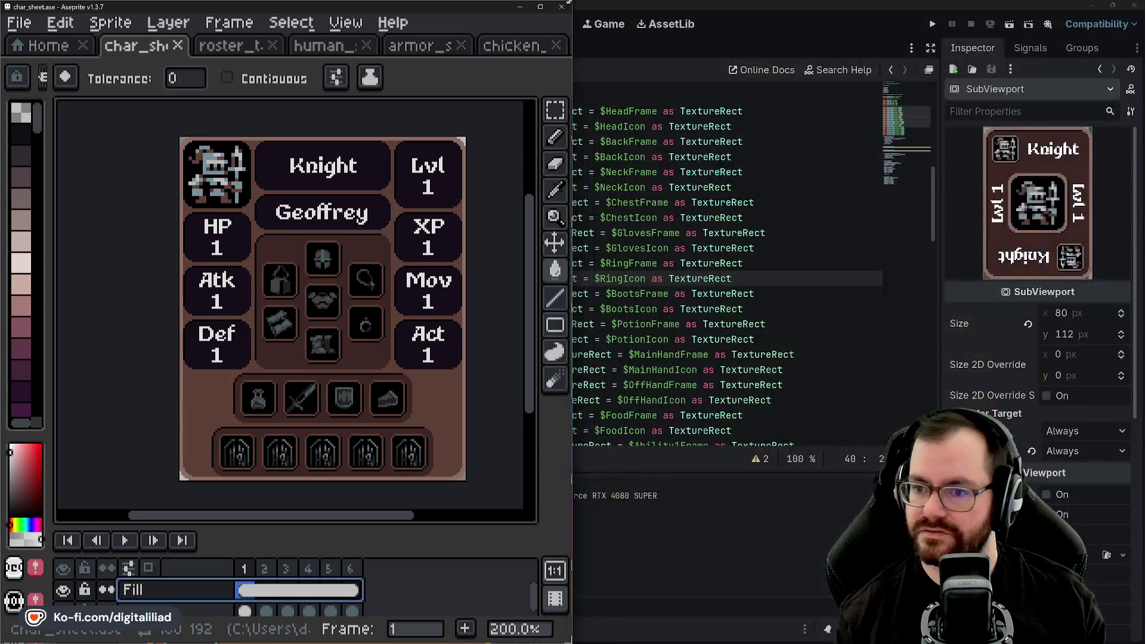
# - Close Aseprite, run the Godot project and drop the first Knight cards onto the board to gain XP
pyautogui.click(561, 8)
pyautogui.click(932, 23)
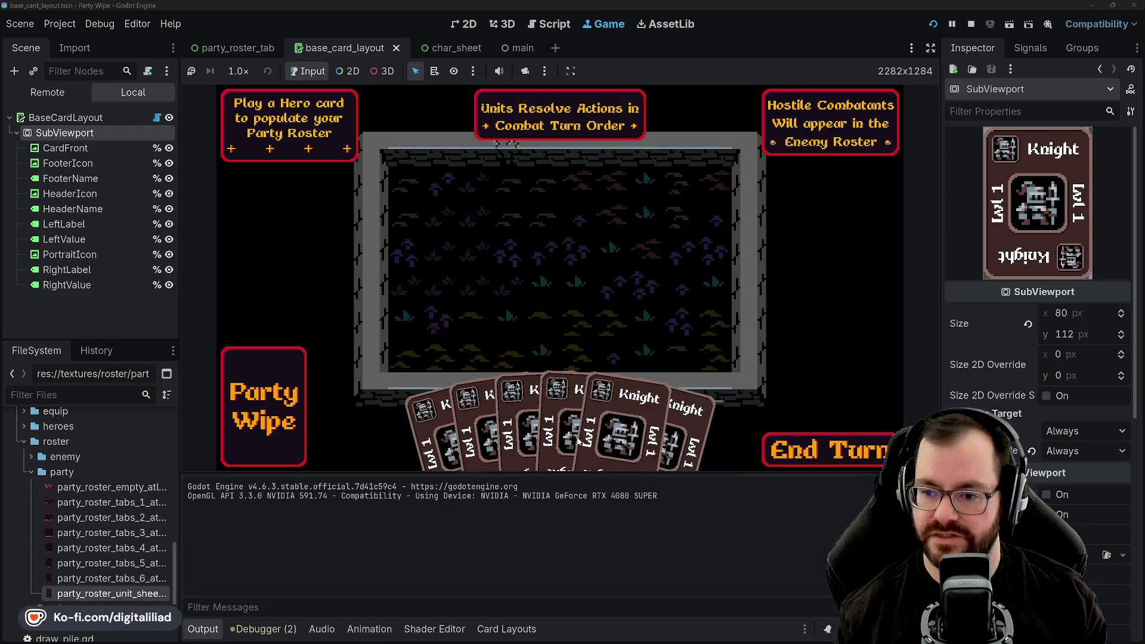
pyautogui.moveTo(522, 412); pyautogui.dragTo(425, 218)
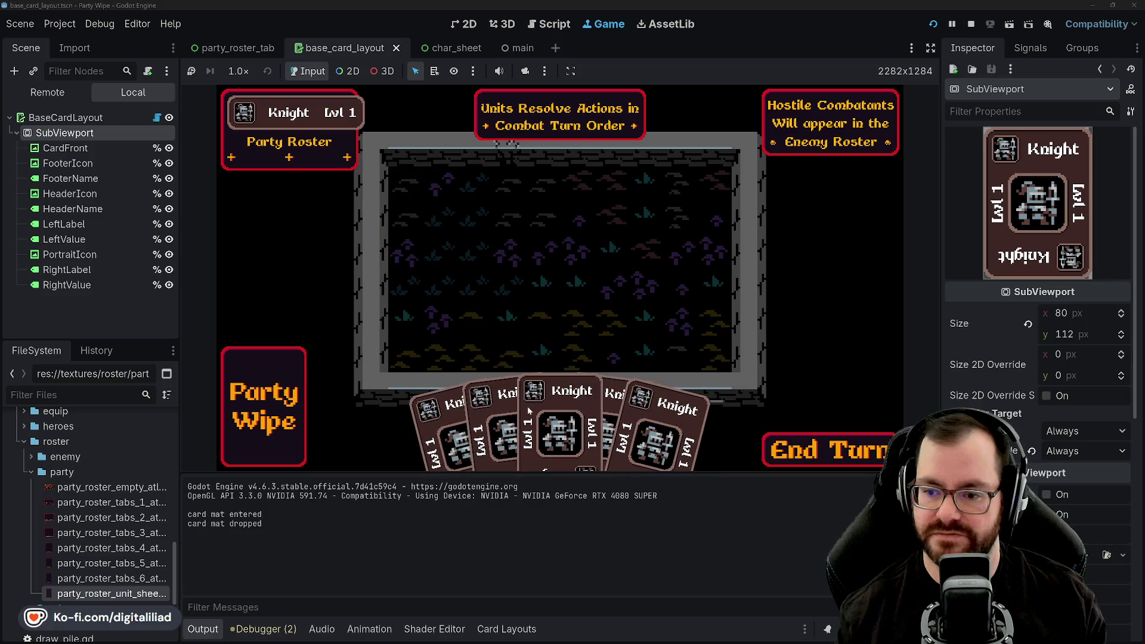
pyautogui.moveTo(551, 416); pyautogui.dragTo(456, 244)
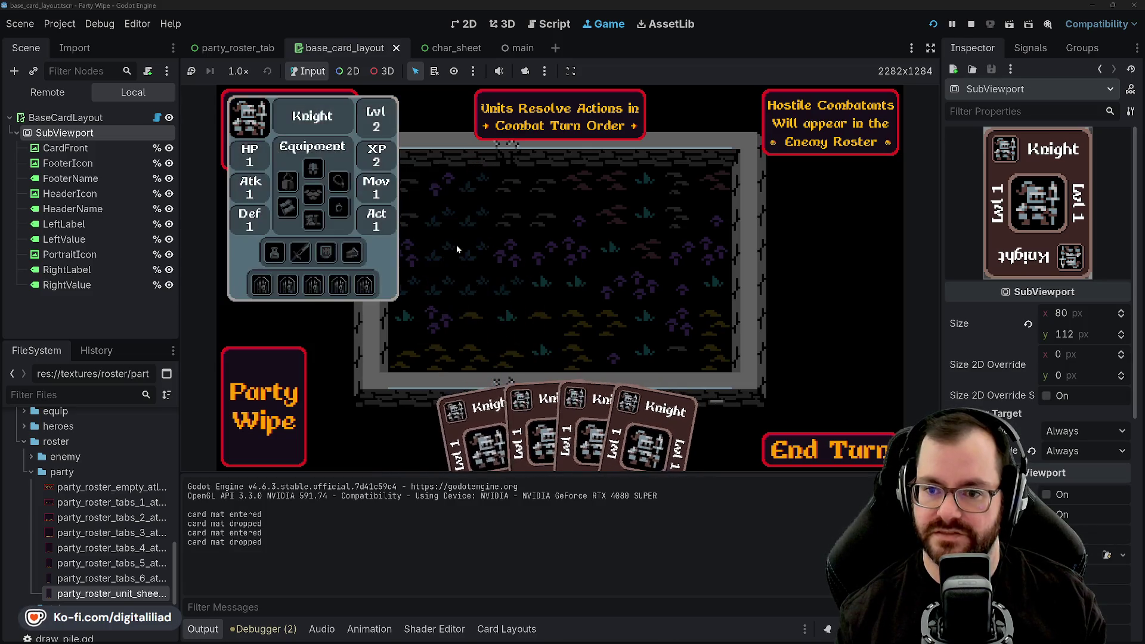
pyautogui.moveTo(550, 416)
pyautogui.mouseDown()
pyautogui.moveTo(455, 241)
pyautogui.moveTo(482, 230)
pyautogui.mouseUp()
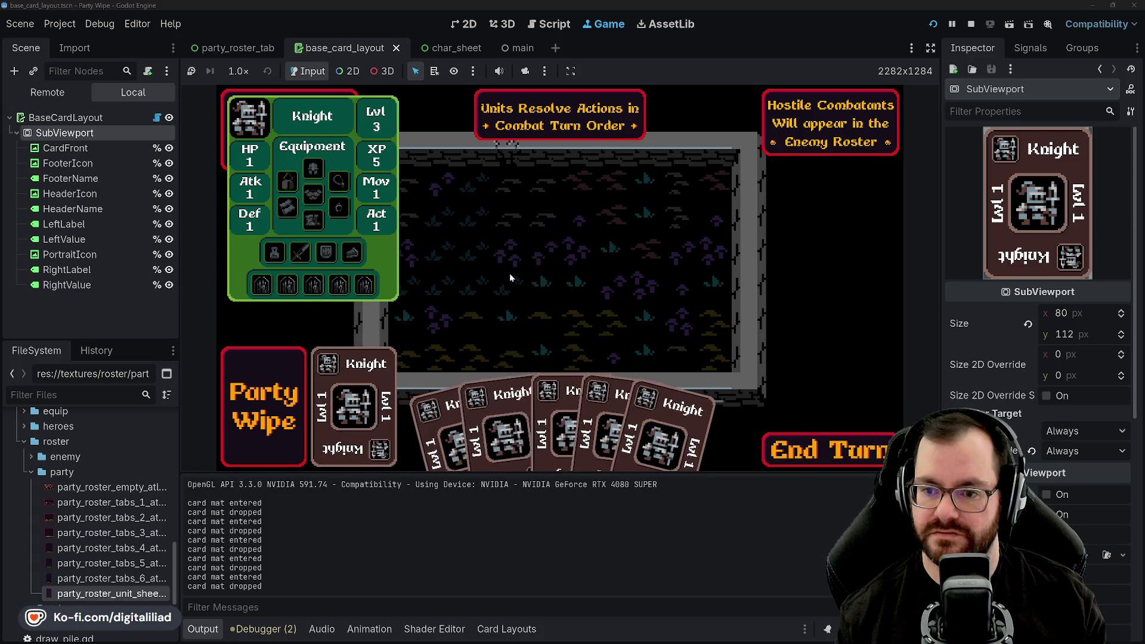
# - Drop more Knight cards until the pop-up sheet reaches Lvl 4, then stop the run
pyautogui.moveTo(544, 408); pyautogui.dragTo(509, 273)
pyautogui.moveTo(533, 412); pyautogui.dragTo(494, 254)
pyautogui.moveTo(554, 432); pyautogui.dragTo(499, 258)
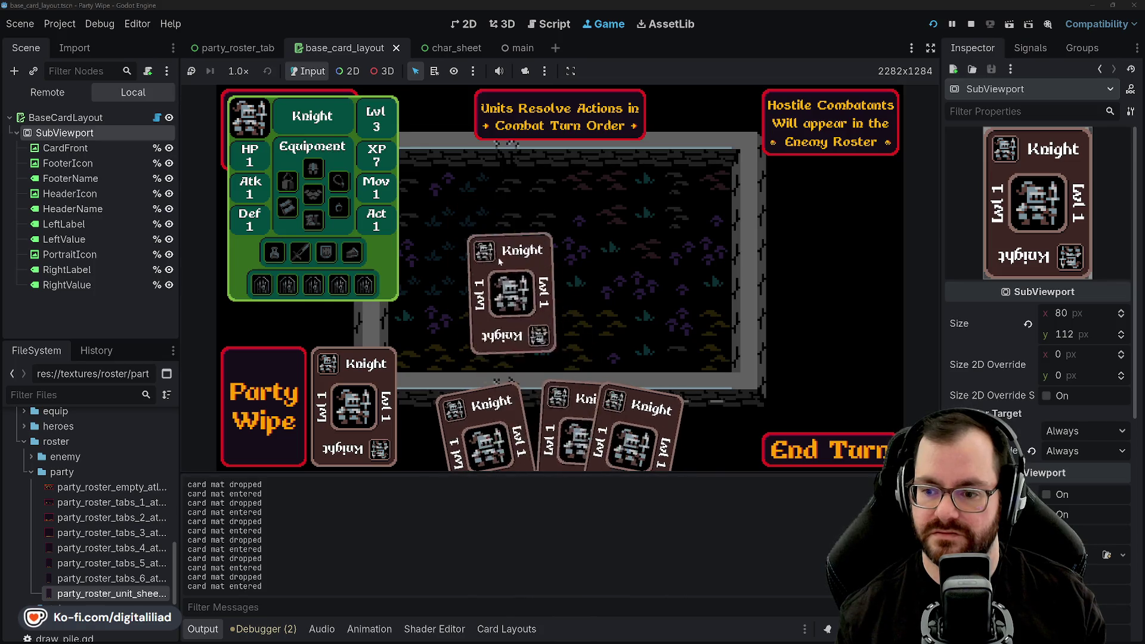
pyautogui.moveTo(577, 437); pyautogui.dragTo(512, 255)
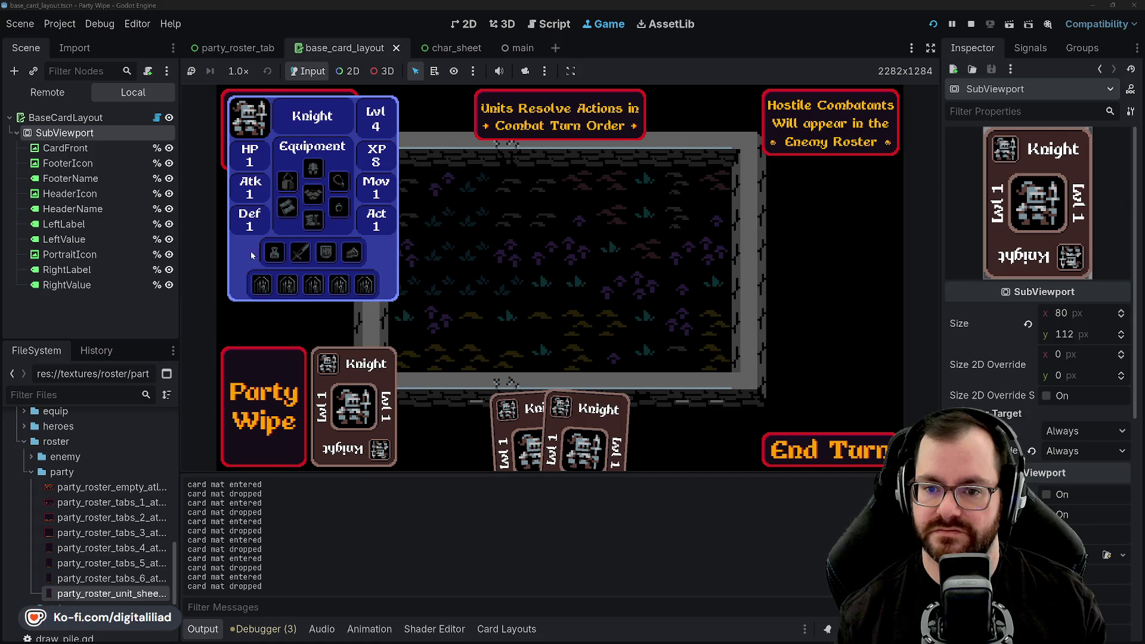
pyautogui.click(971, 24)
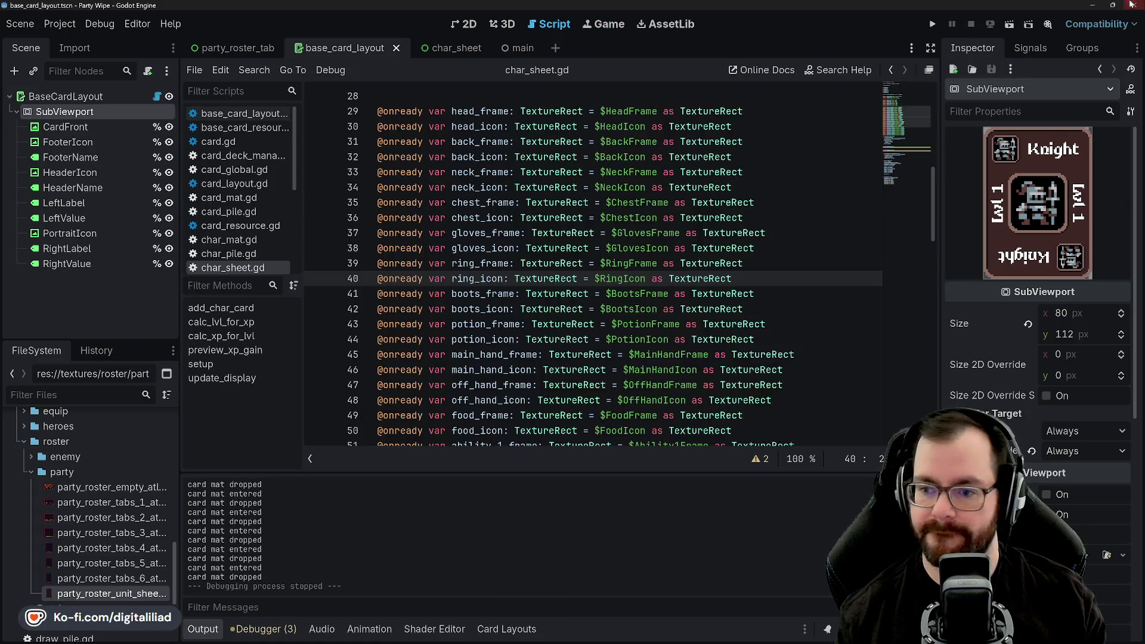